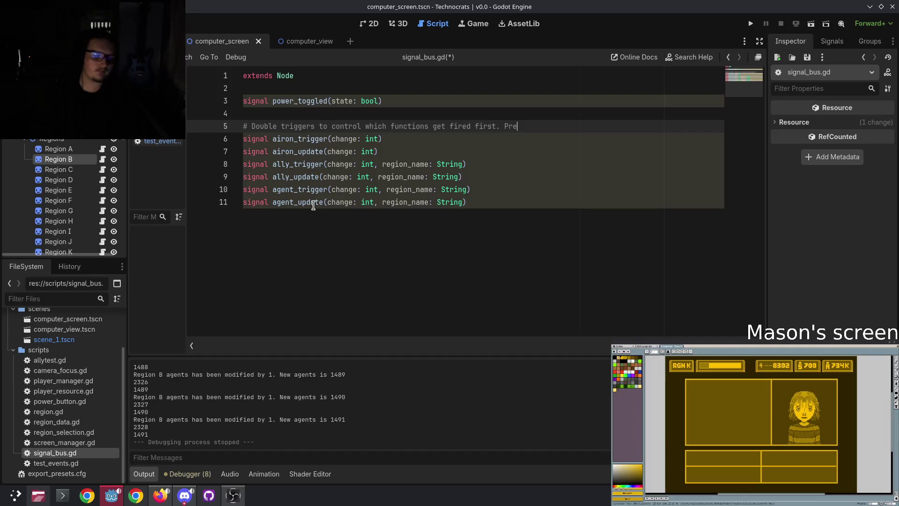
# Step: Fix the typo and finish line 5's comment with 'bels getting updated before data file, for example.'
pyautogui.press('BackSpace')
pyautogui.press('BackSpace')
pyautogui.write('vents la')
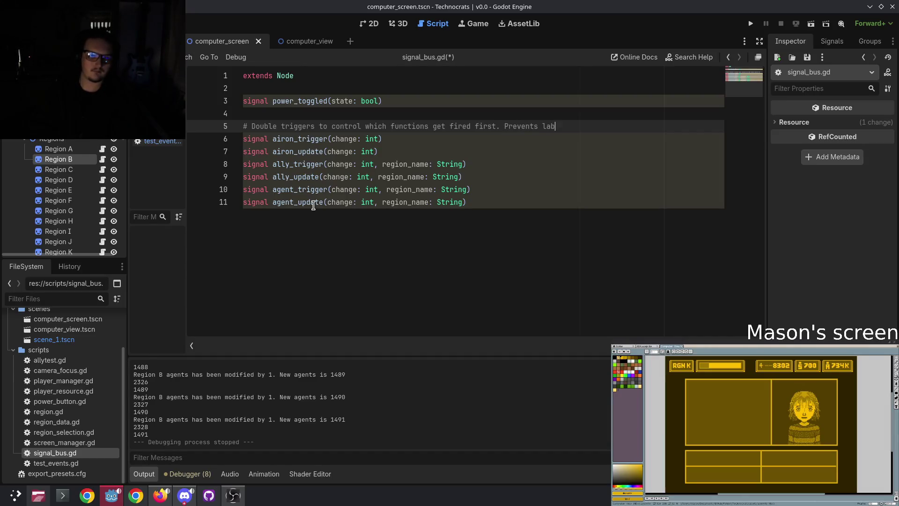
pyautogui.write('bels getting updated before ')
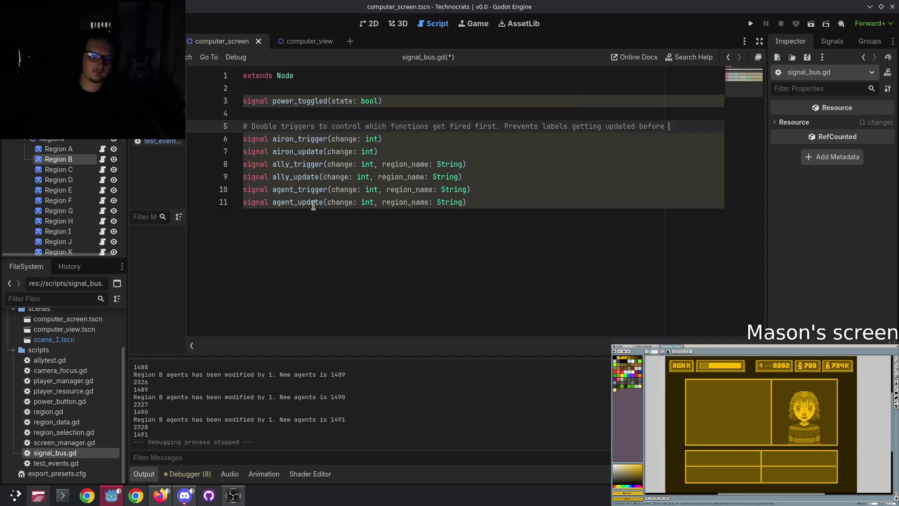
pyautogui.write('data fil')
pyautogui.write('e, for exa')
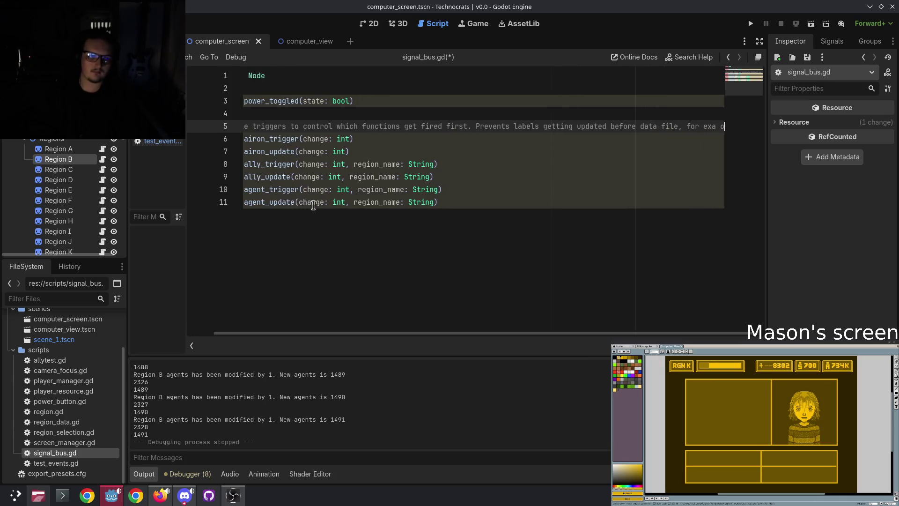
pyautogui.write('mple.')
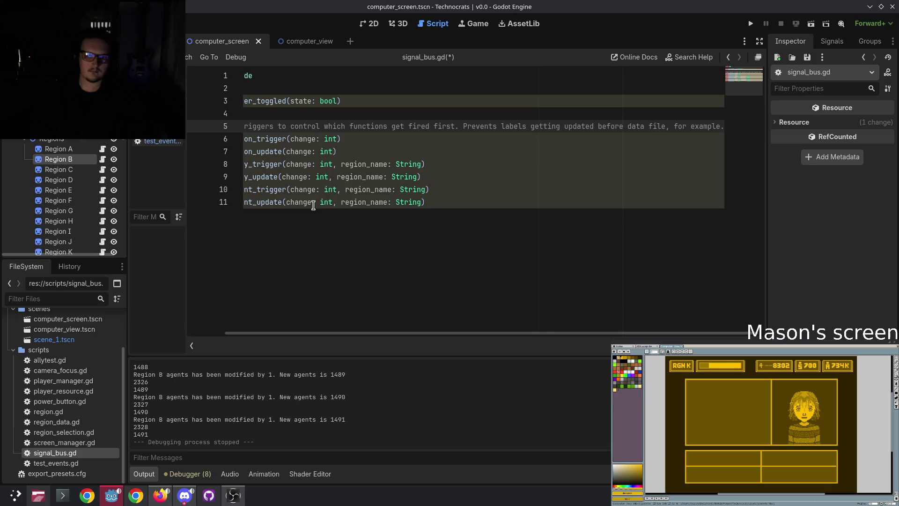
pyautogui.click(417, 328)
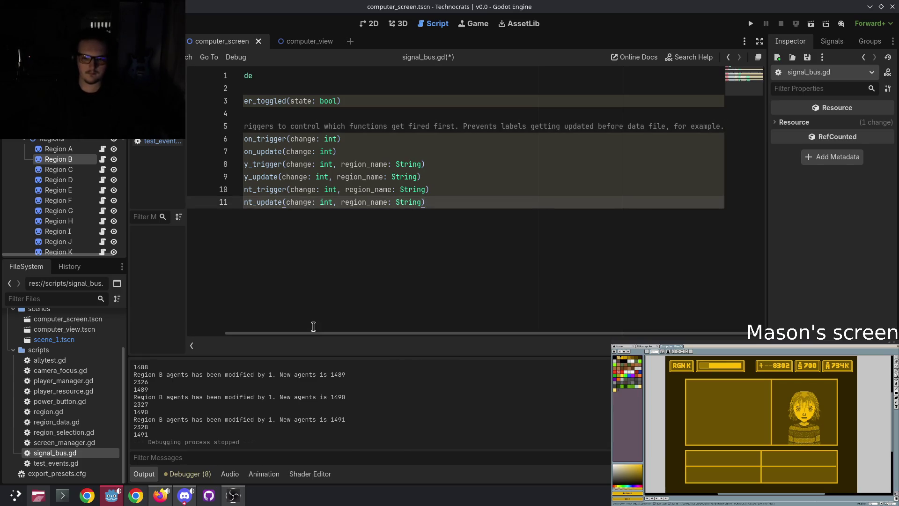
pyautogui.moveTo(315, 333); pyautogui.dragTo(192, 323)
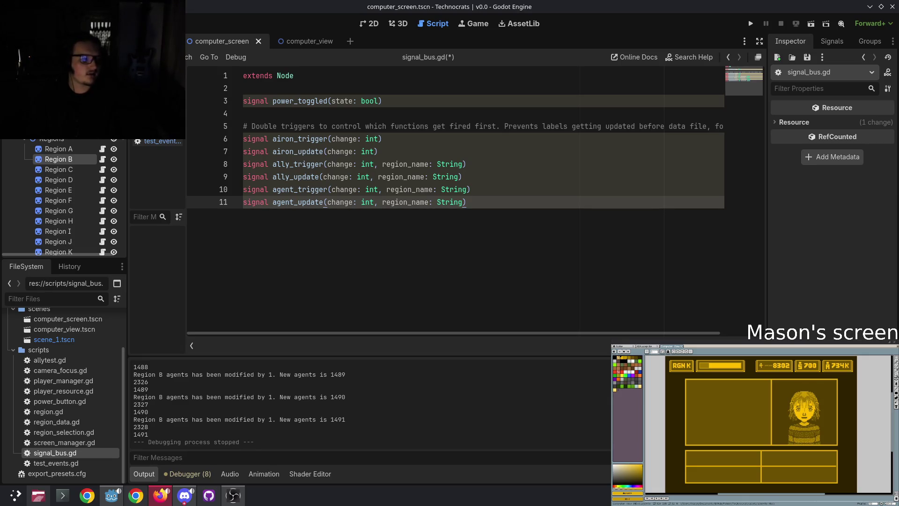
pyautogui.click(512, 201)
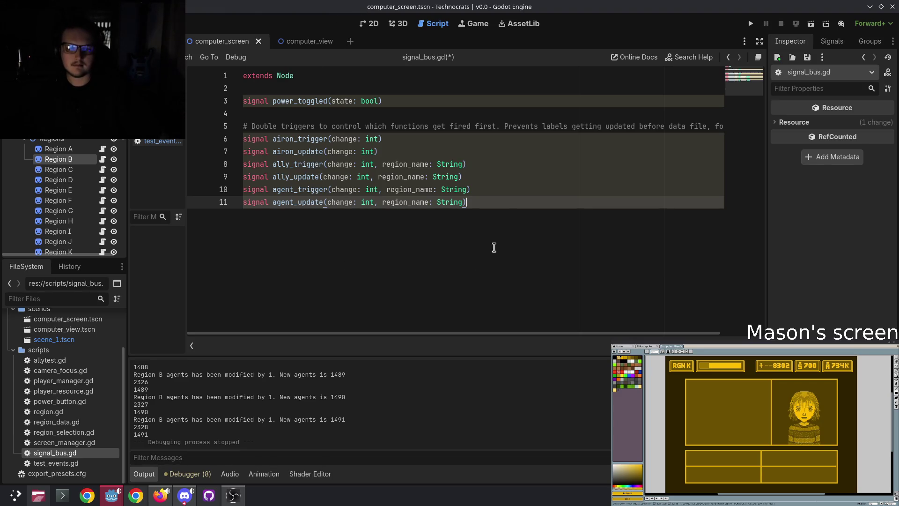
pyautogui.click(244, 127)
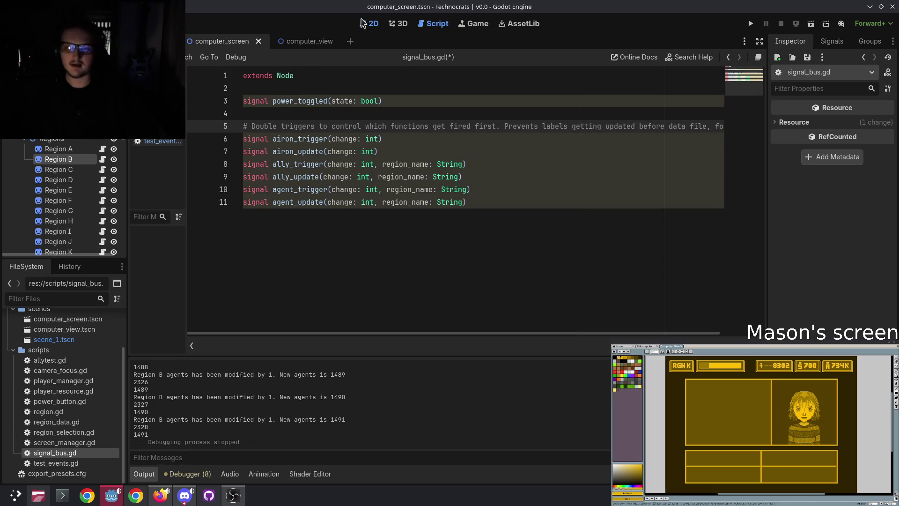
# Step: Switch to the 2D workspace on the computer_screen scene and zoom in on its region map
pyautogui.click(363, 22)
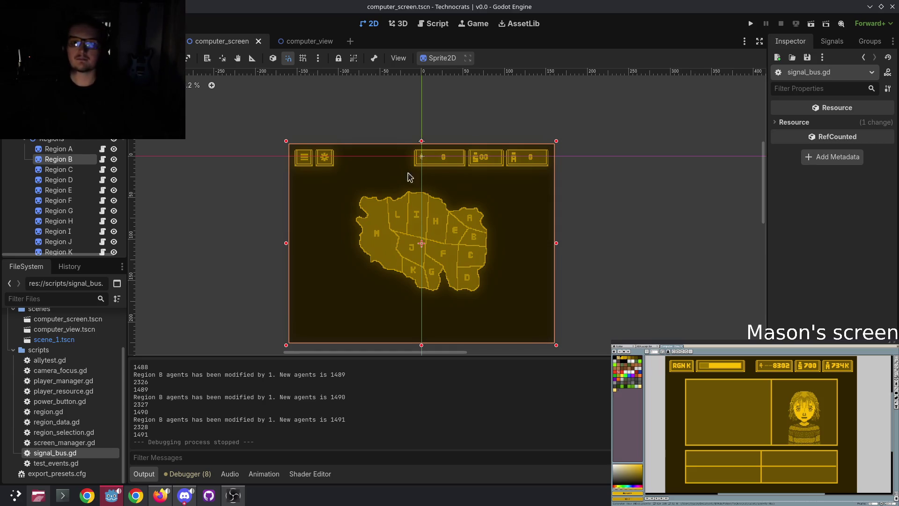
pyautogui.click(304, 43)
pyautogui.click(232, 45)
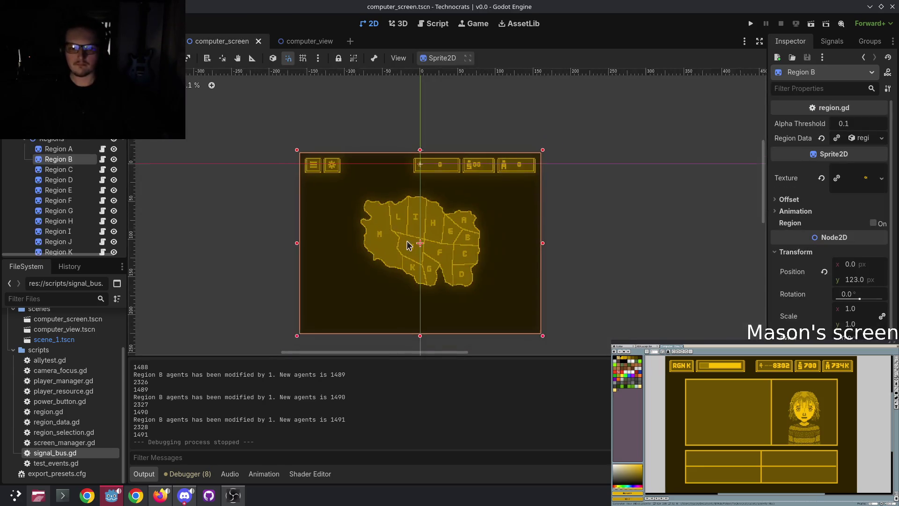
pyautogui.scroll(2, 412, 244)
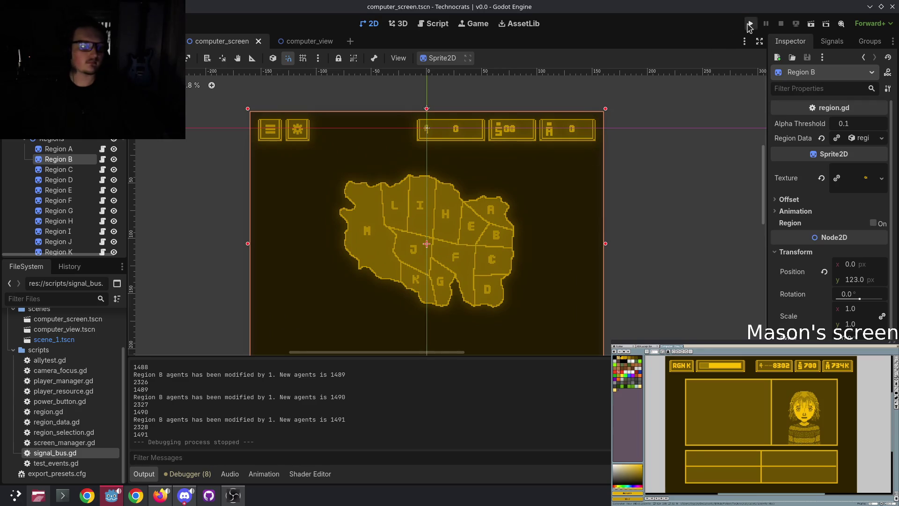
# Step: Run the project, assign 67 agents to Region H, then close the game window
pyautogui.click(751, 23)
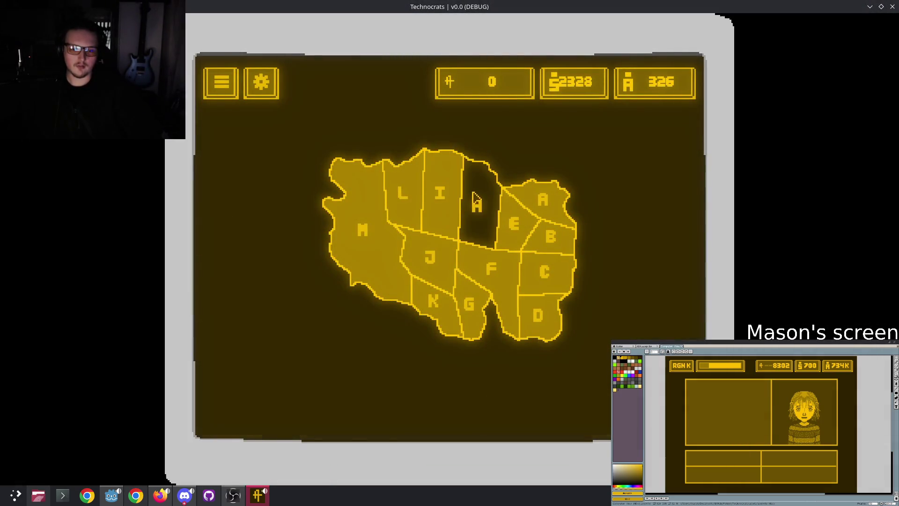
pyautogui.click(476, 201)
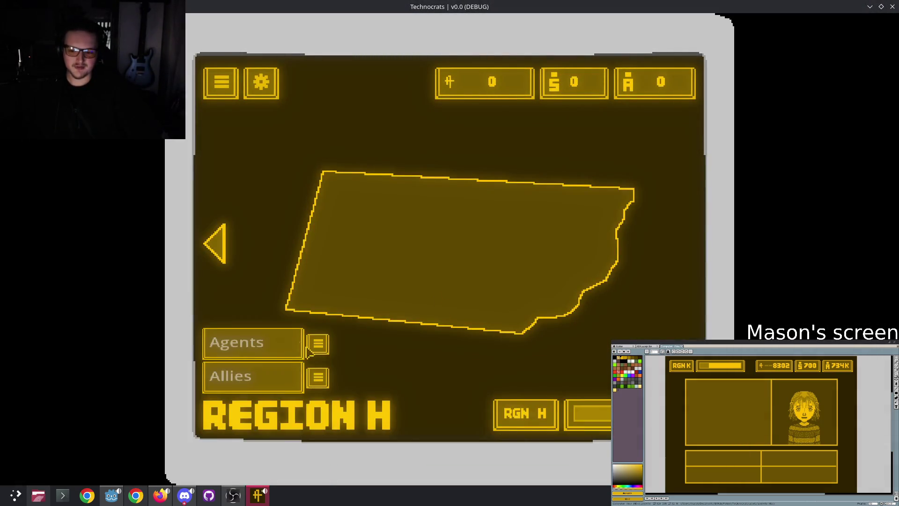
pyautogui.click(237, 341)
pyautogui.write('67')
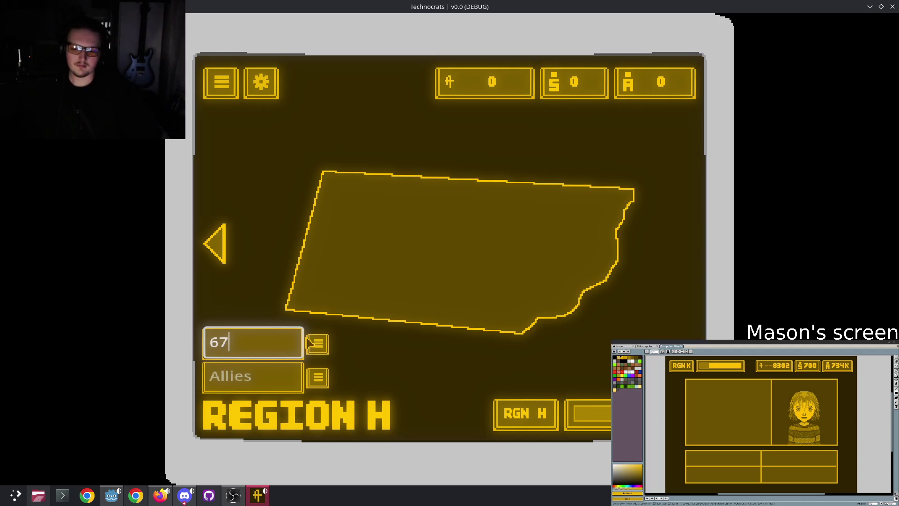
pyautogui.click(316, 353)
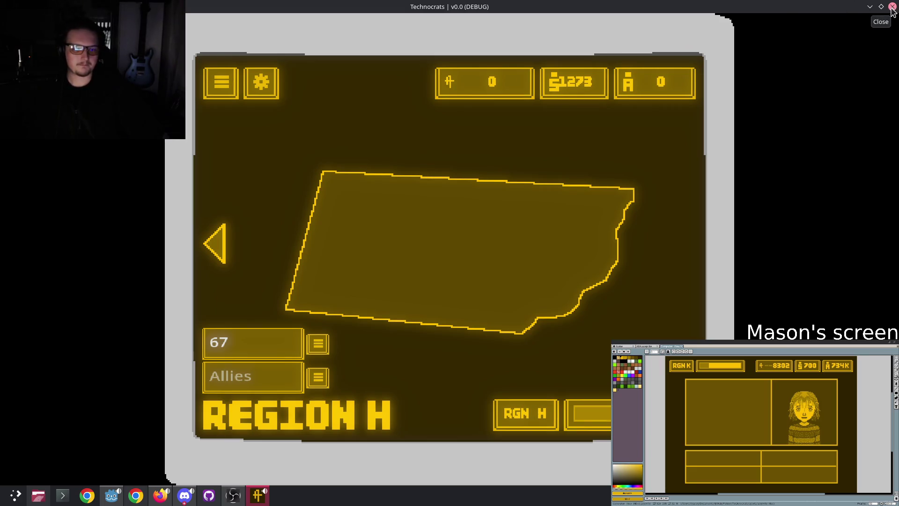
pyautogui.click(893, 8)
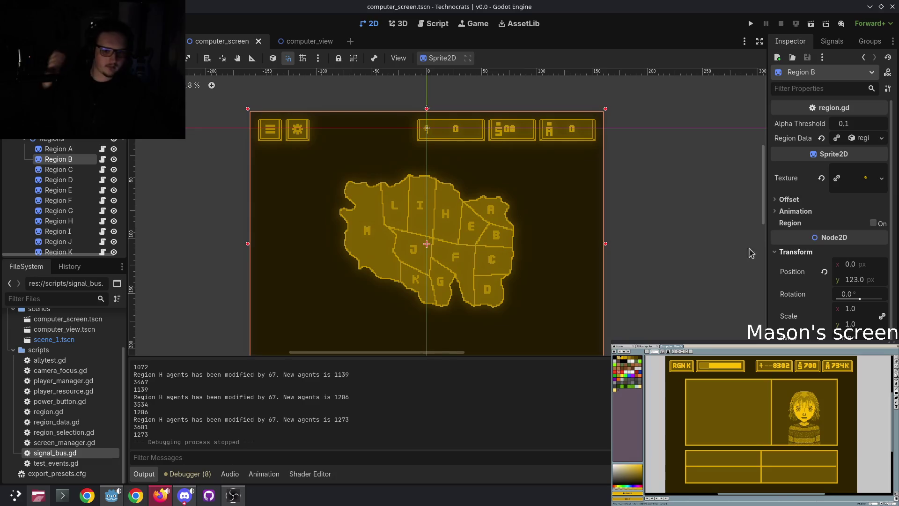
# Step: Open signal_bus.gd and delete the empty trailing line 12
pyautogui.click(424, 28)
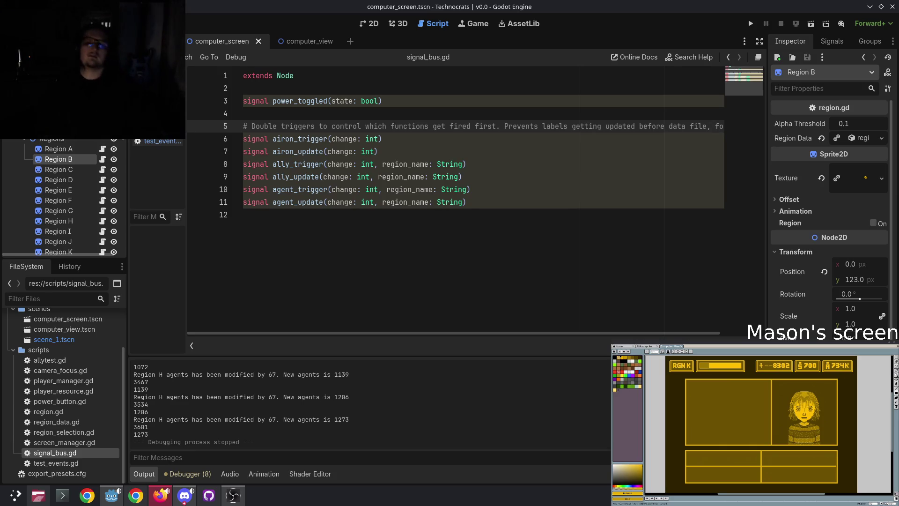
pyautogui.click(494, 210)
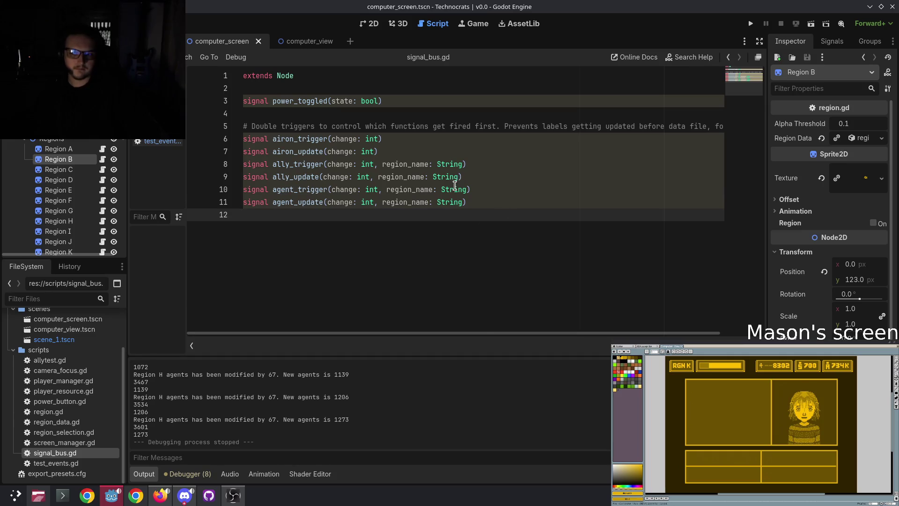
pyautogui.press('BackSpace')
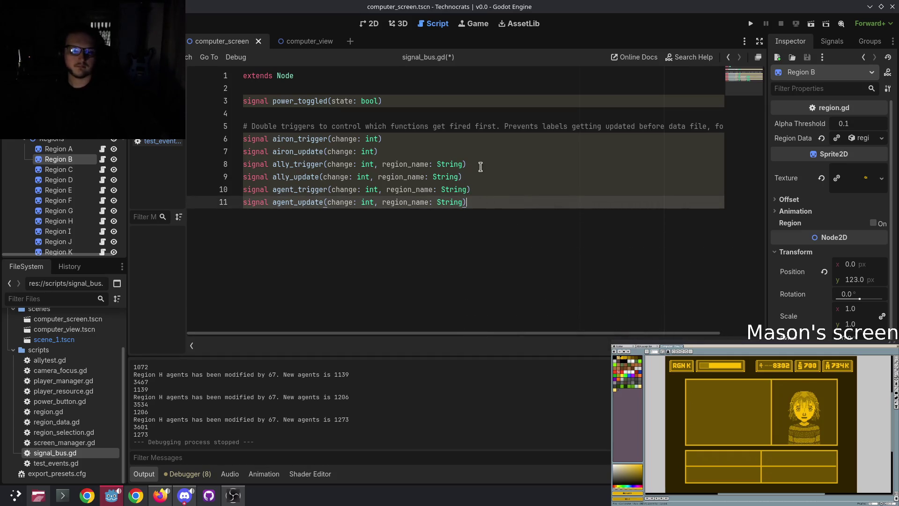
# Step: Check each signal declaration line, then bring up the computer_view scene in the 2D view
pyautogui.click(412, 147)
pyautogui.click(400, 139)
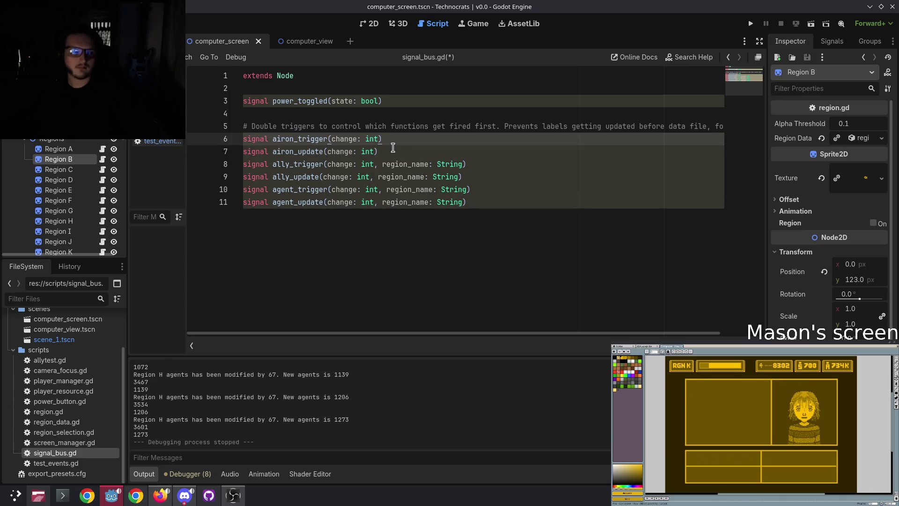
pyautogui.click(391, 151)
pyautogui.click(506, 162)
pyautogui.click(493, 176)
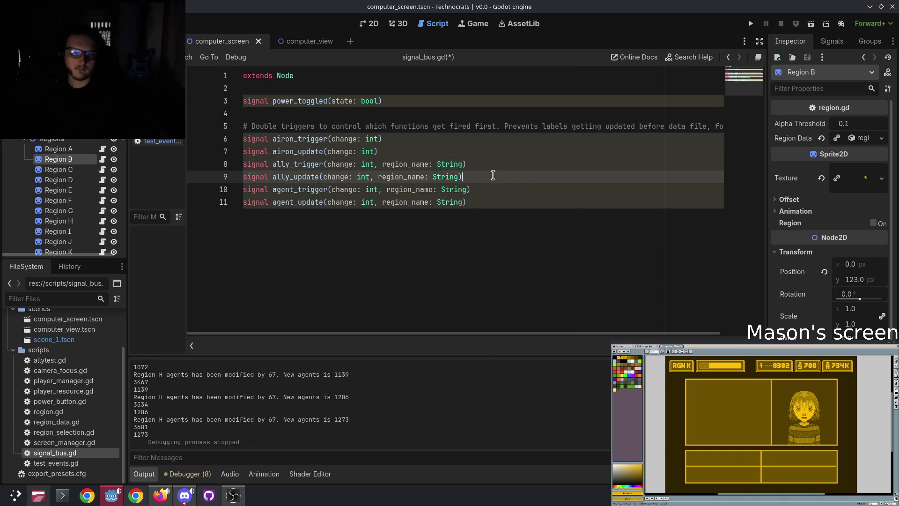
pyautogui.click(493, 189)
pyautogui.click(491, 200)
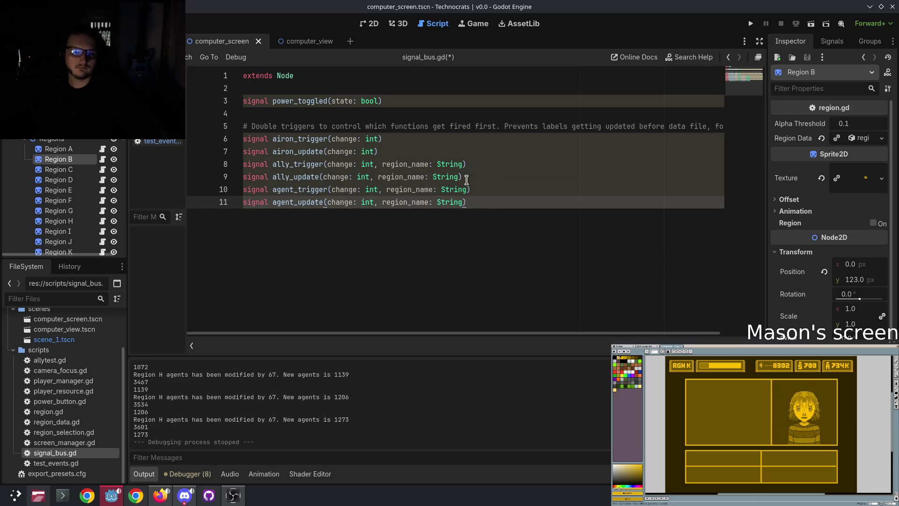
pyautogui.click(432, 152)
pyautogui.press('Down')
pyautogui.press('Down')
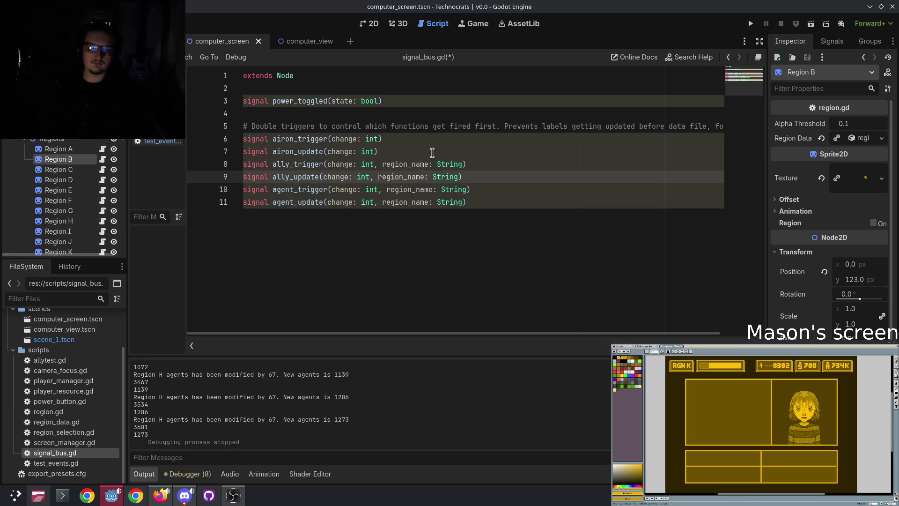
pyautogui.press('Down')
pyautogui.press('Down')
pyautogui.press('Up')
pyautogui.press('Up')
pyautogui.press('Up')
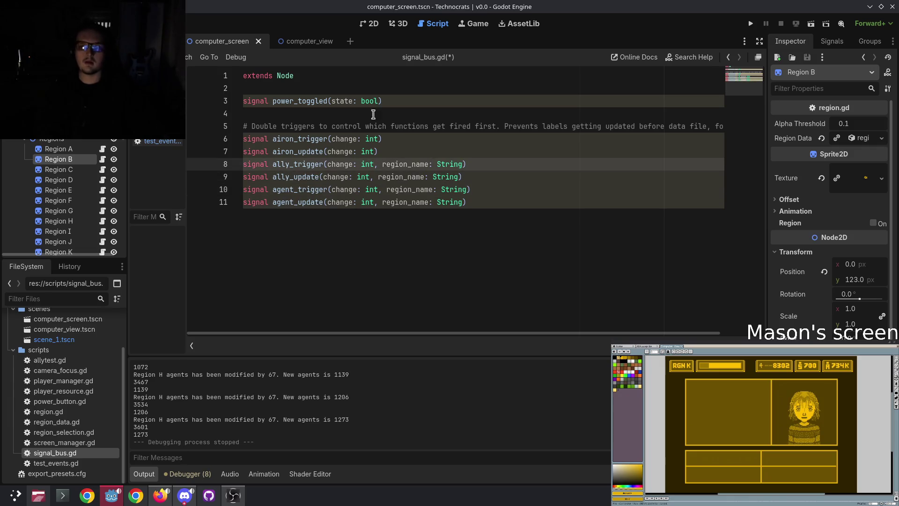
pyautogui.click(300, 41)
pyautogui.click(370, 25)
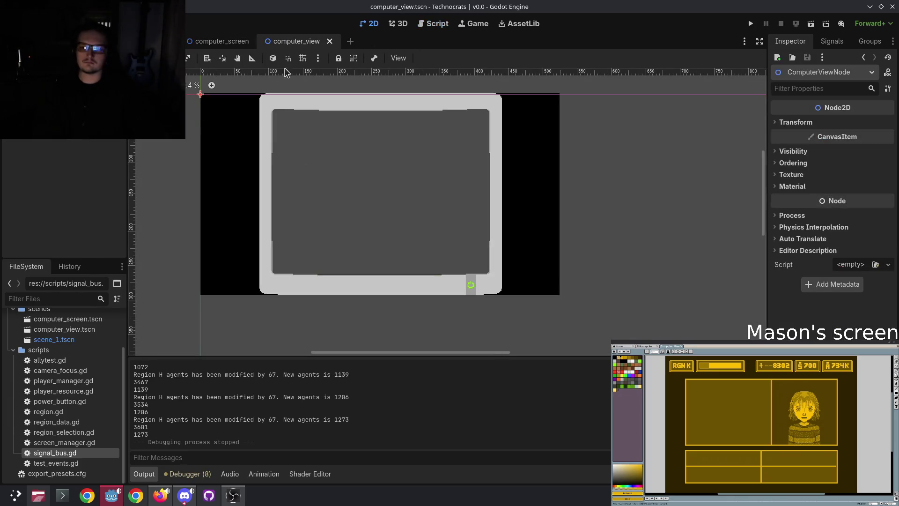
# Step: Switch to the computer_screen scene and undo an accidental node reparent in the Scene dock
pyautogui.click(217, 42)
pyautogui.scroll(-3, 5, 145)
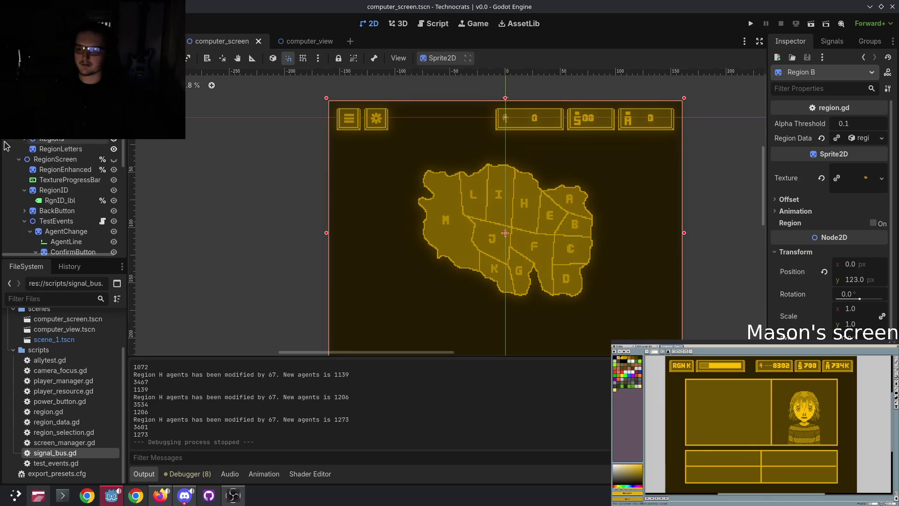
pyautogui.moveTo(43, 149); pyautogui.dragTo(44, 142)
pyautogui.hotkey('ctrl', 'z')
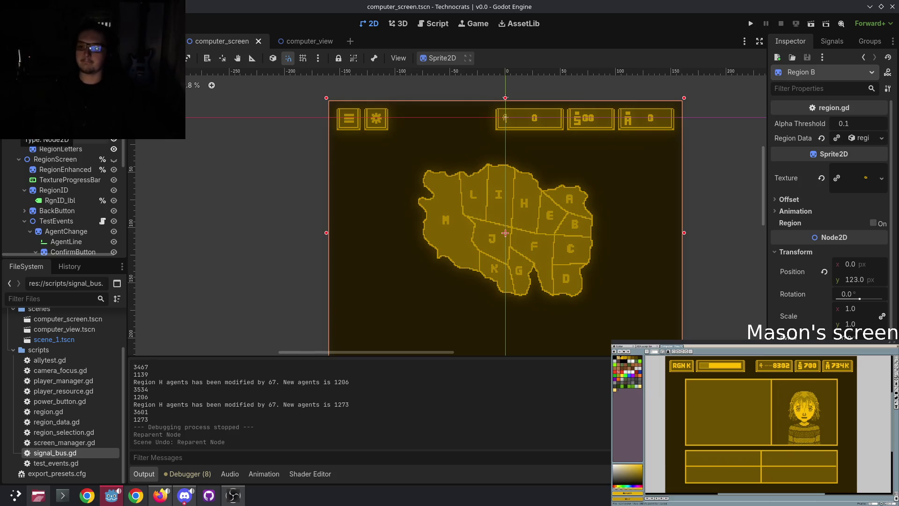
pyautogui.scroll(-10, 61, 197)
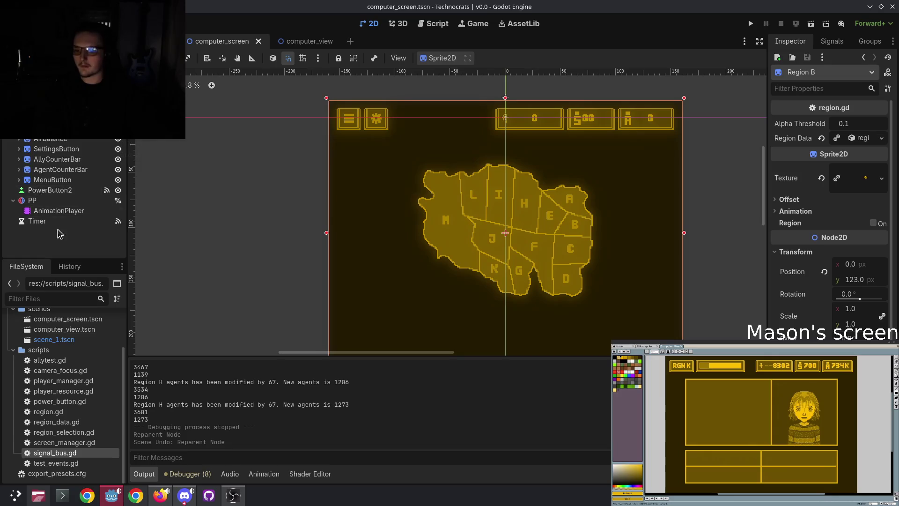
# Step: Select SettingsButton, look at its Button child, and start adding a child node to it
pyautogui.click(36, 149)
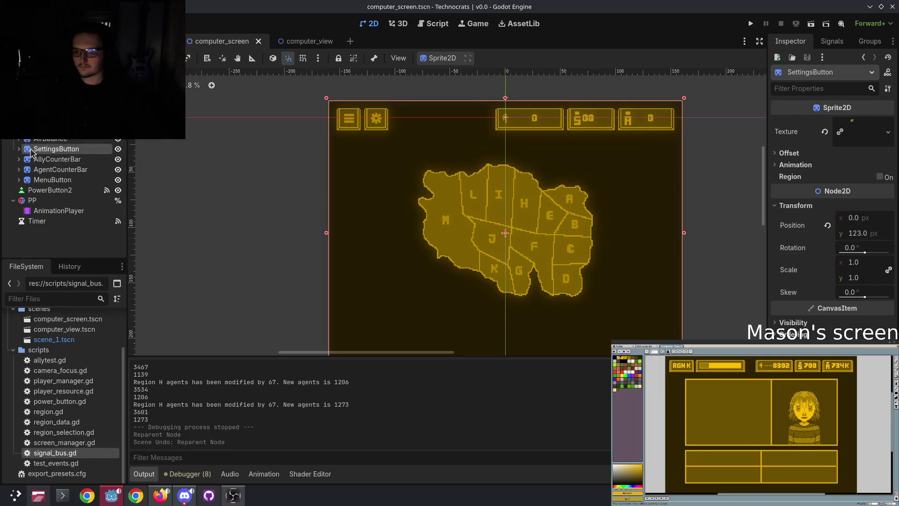
pyautogui.click(19, 149)
pyautogui.click(84, 159)
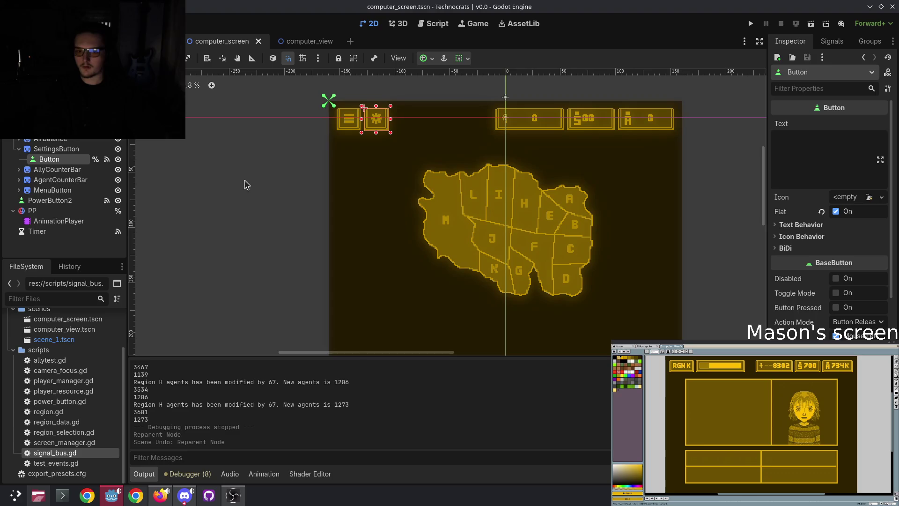
pyautogui.click(69, 150)
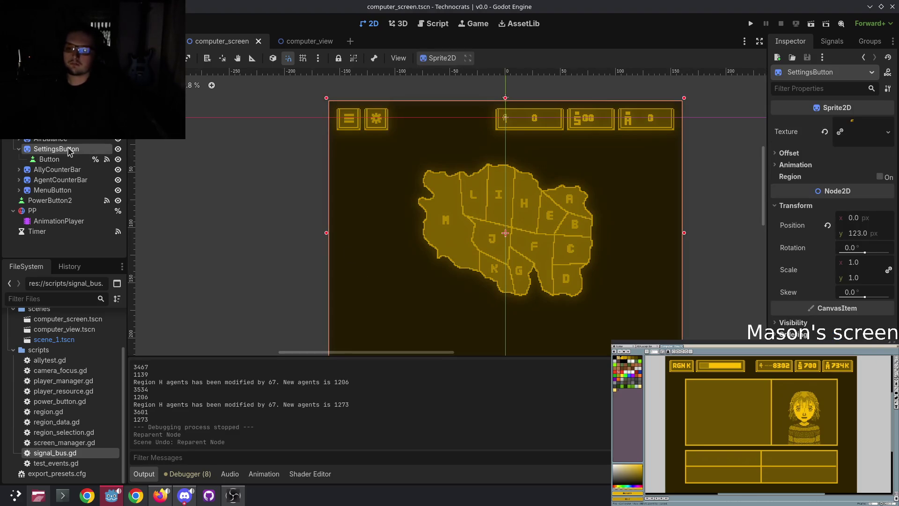
pyautogui.rightClick(69, 151)
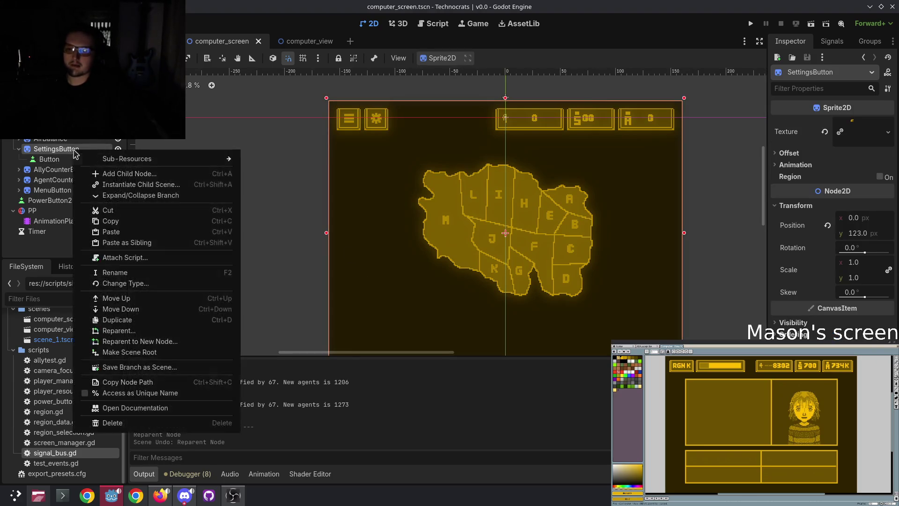
pyautogui.click(148, 178)
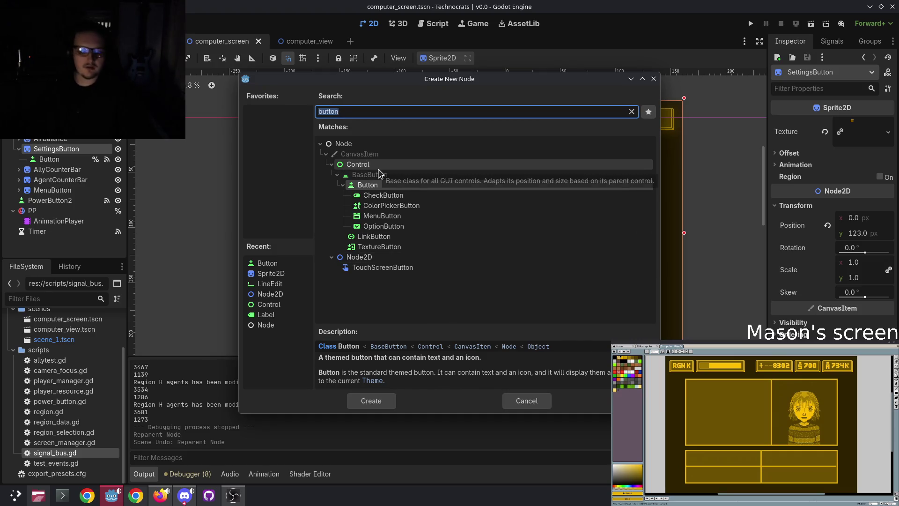
# Step: Clear the node search and add a Panel from the Control types beneath SettingsButton
pyautogui.press('BackSpace')
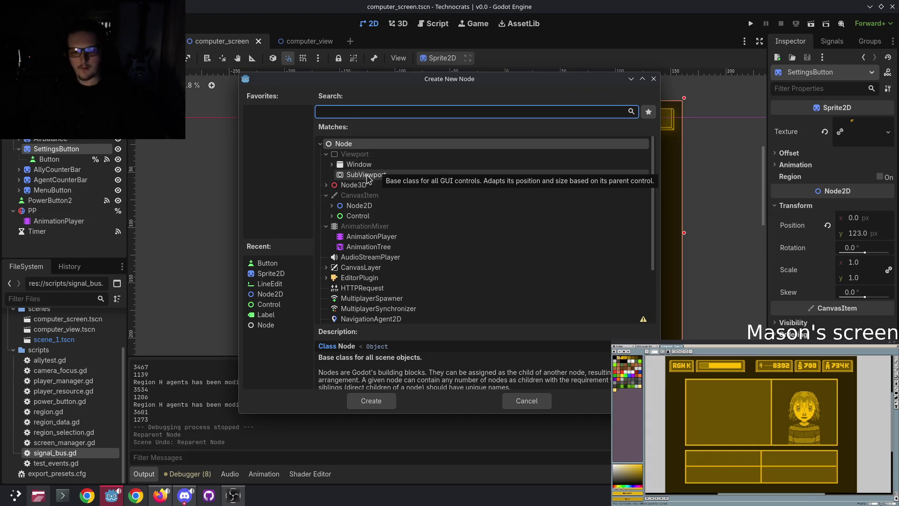
pyautogui.click(332, 216)
pyautogui.scroll(-3, 401, 289)
pyautogui.scroll(-3, 400, 289)
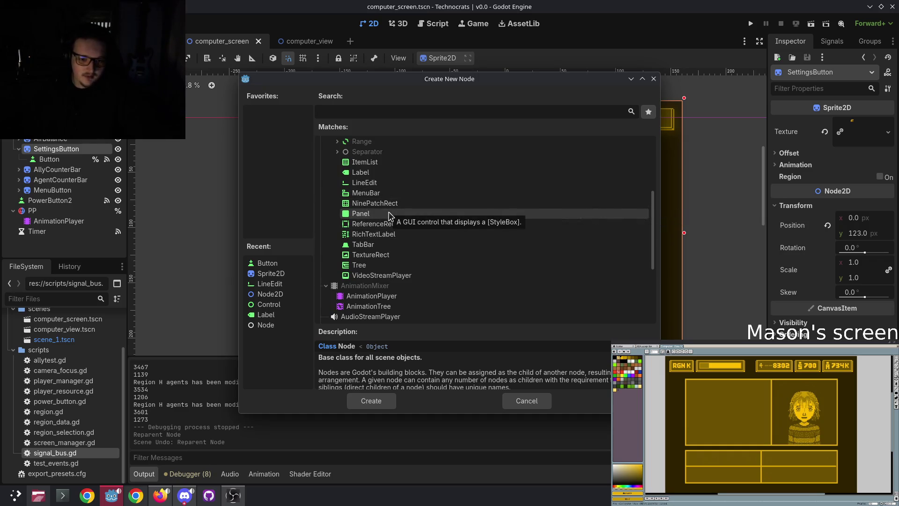
pyautogui.doubleClick(390, 214)
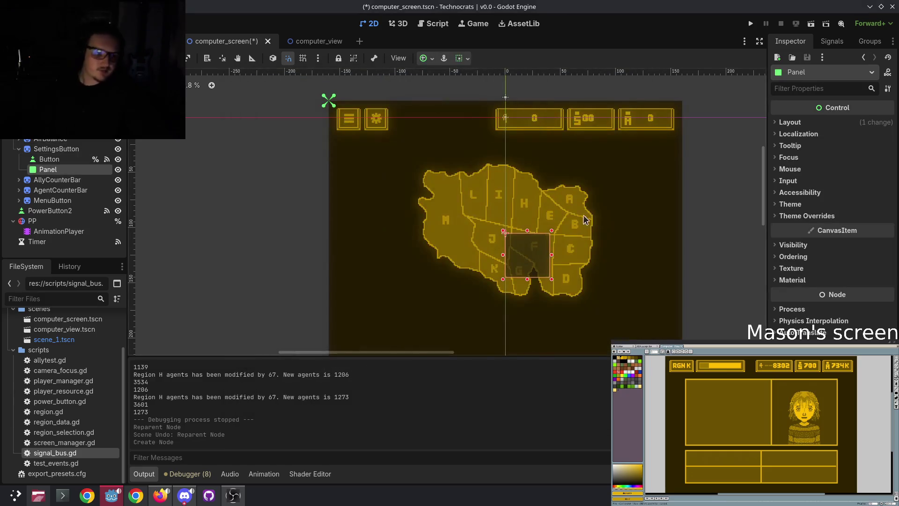
pyautogui.click(798, 124)
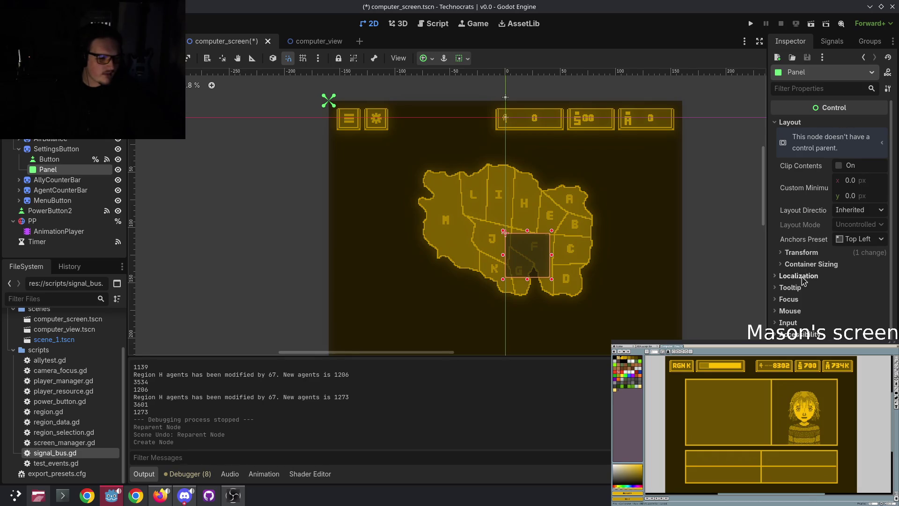
pyautogui.scroll(-2, 799, 335)
pyautogui.click(789, 299)
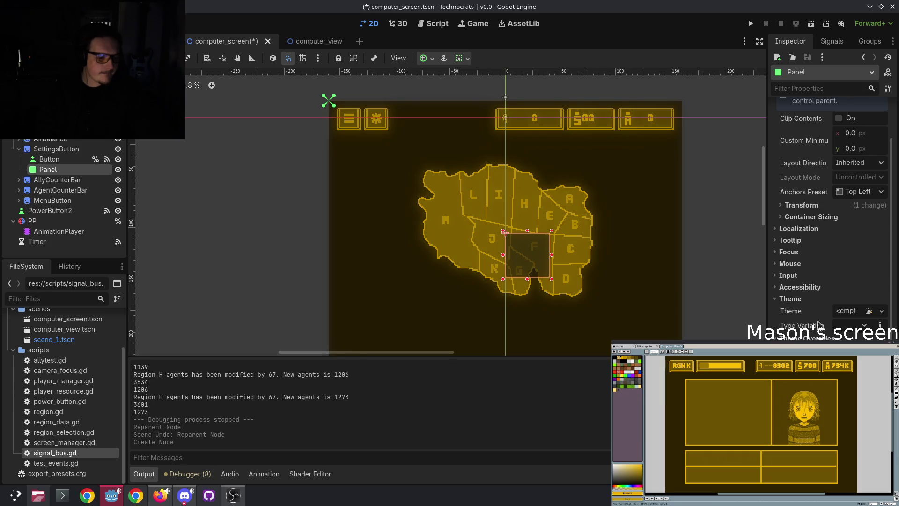
pyautogui.click(850, 311)
pyautogui.click(862, 324)
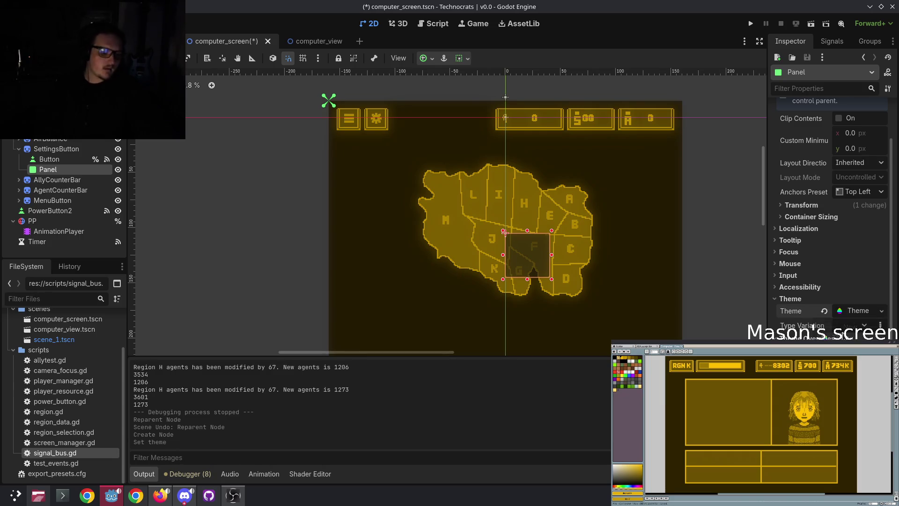
pyautogui.click(856, 311)
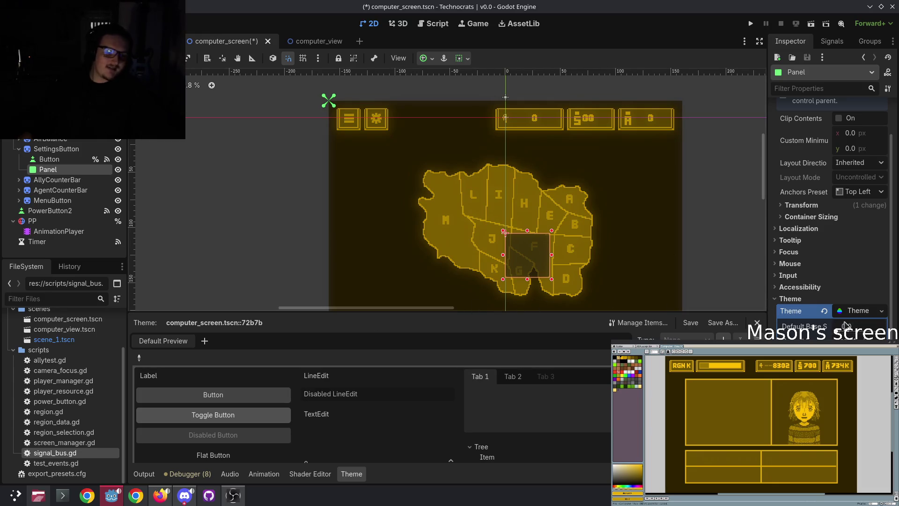
pyautogui.click(826, 311)
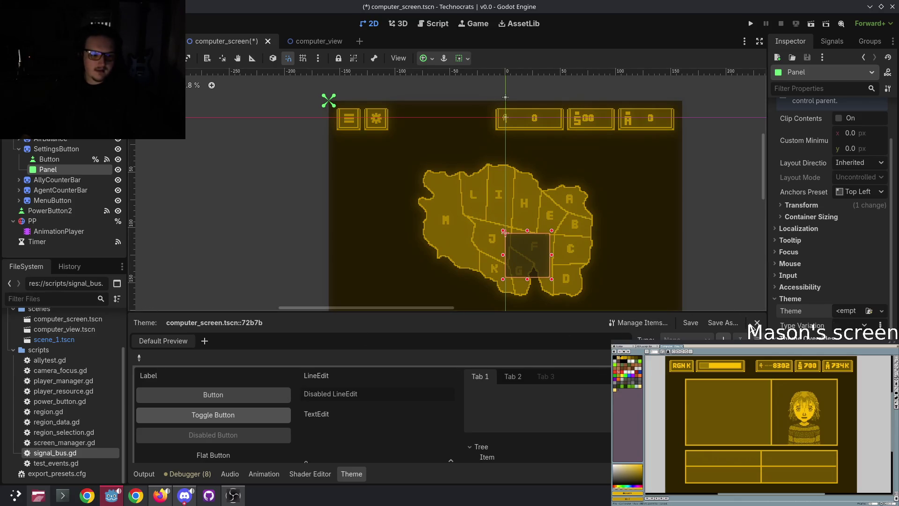
pyautogui.click(757, 322)
pyautogui.moveTo(568, 234); pyautogui.dragTo(555, 183)
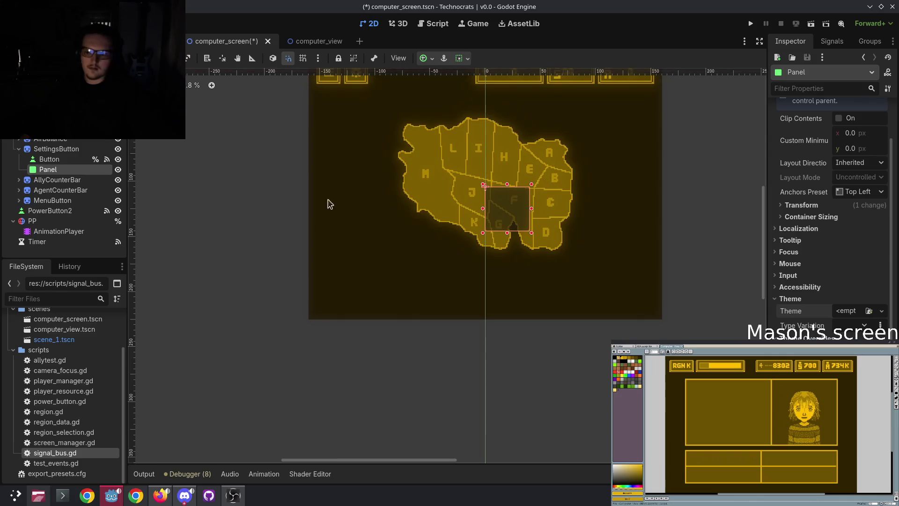
# Step: Delete the Panel node and reopen the Create New Node dialog for SettingsButton
pyautogui.press('Delete')
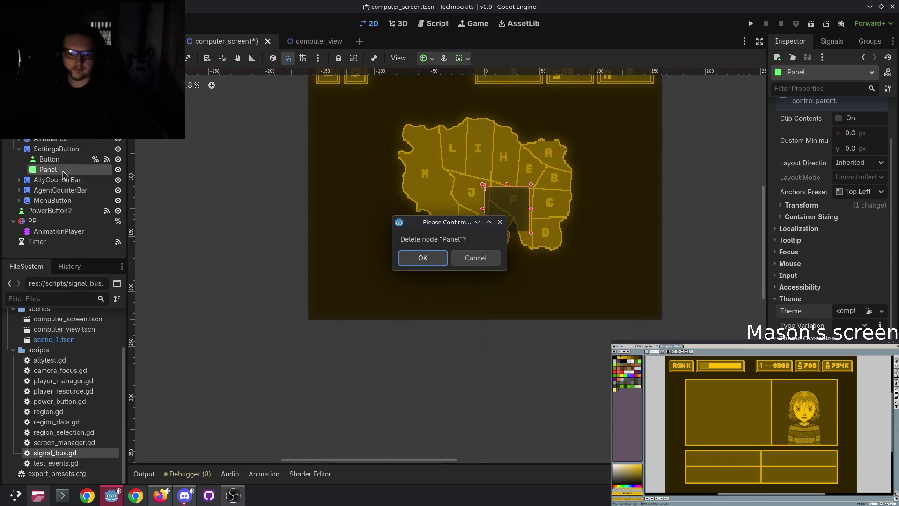
pyautogui.click(423, 258)
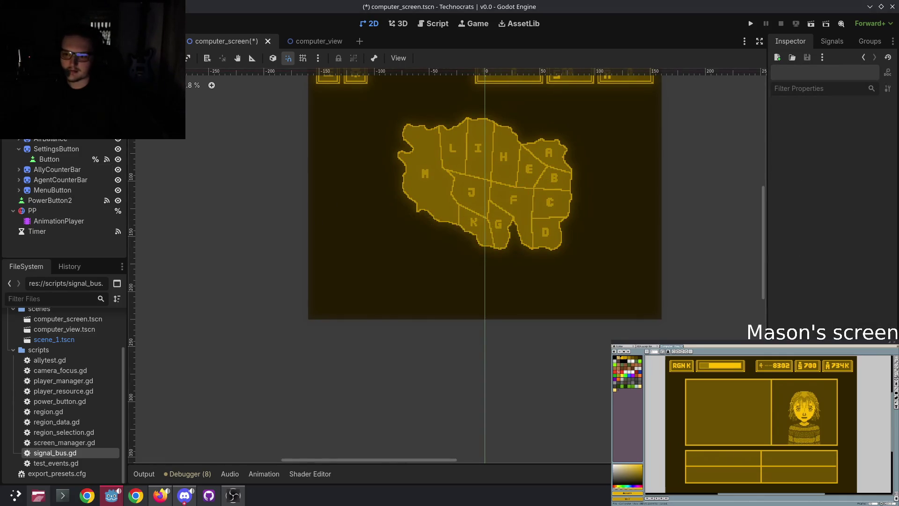
pyautogui.rightClick(69, 149)
pyautogui.click(130, 171)
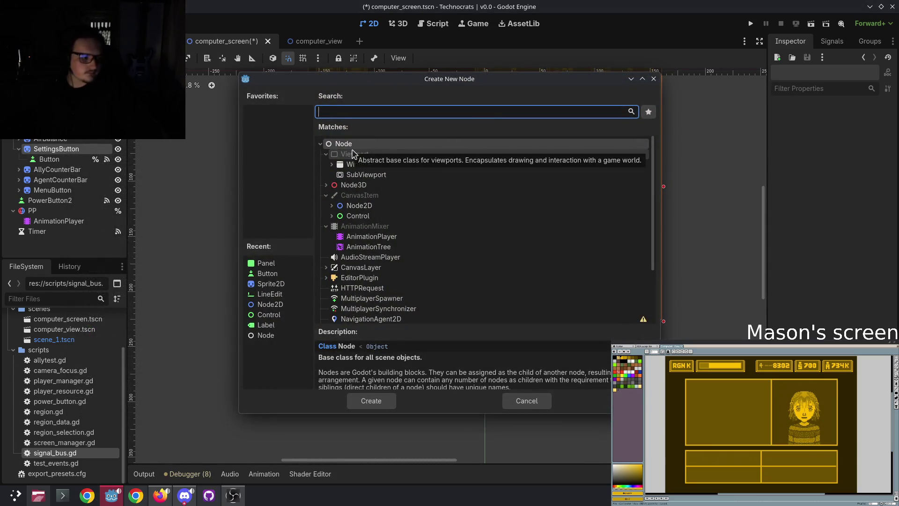
# Step: Expand the Control node types and scroll the Matches list to locate ColorRect
pyautogui.click(332, 216)
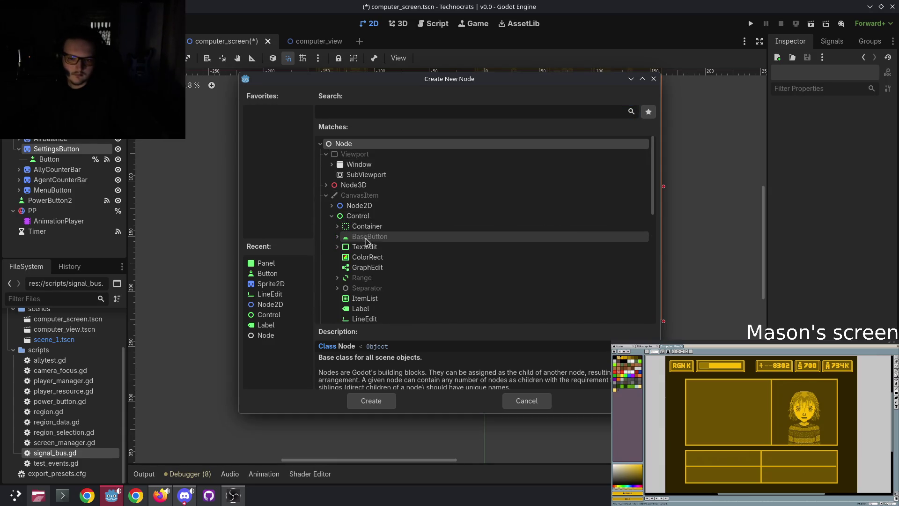
pyautogui.scroll(-1, 412, 278)
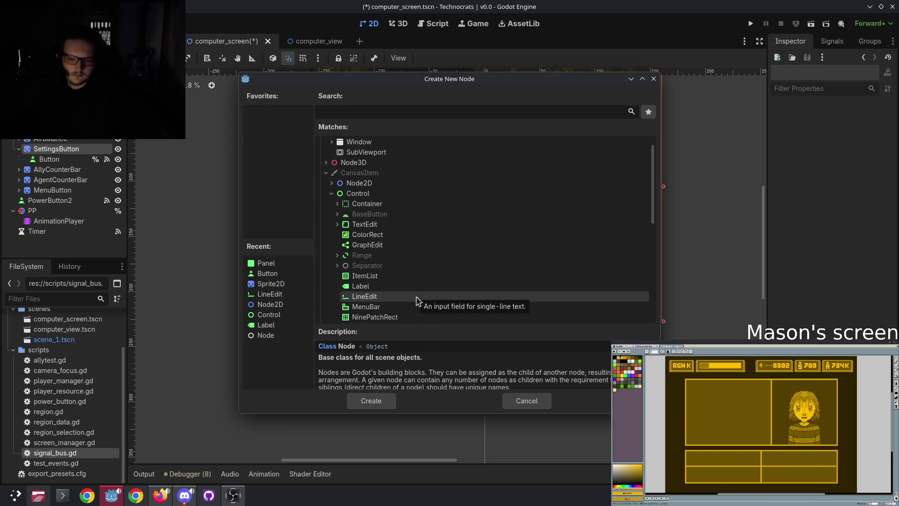
pyautogui.scroll(-3, 412, 281)
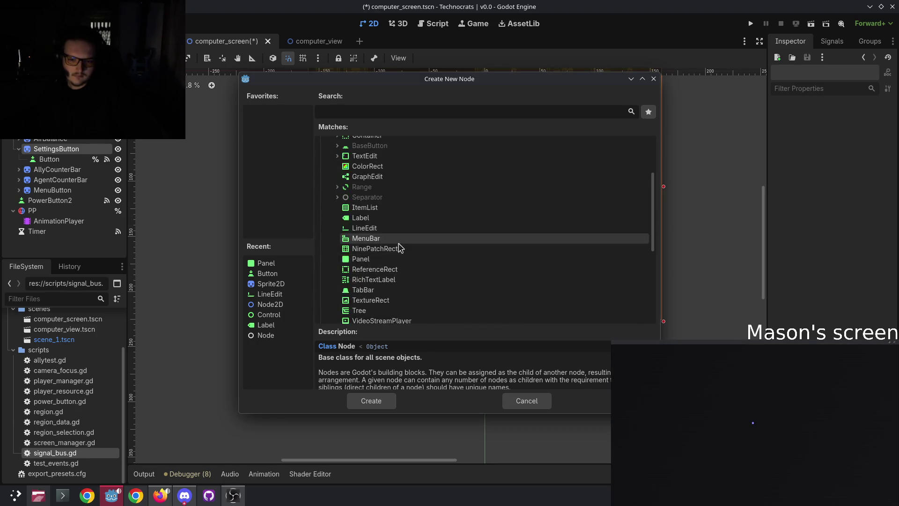
pyautogui.scroll(1, 401, 249)
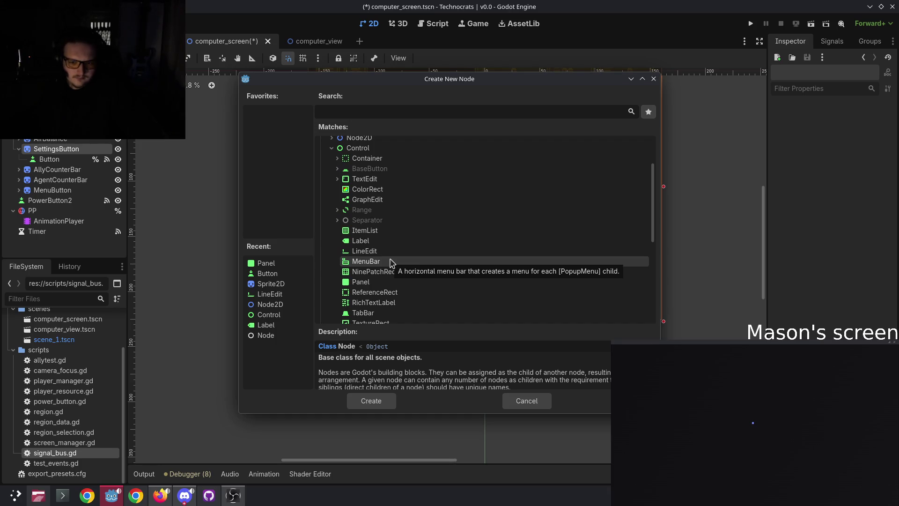
pyautogui.scroll(-3, 389, 236)
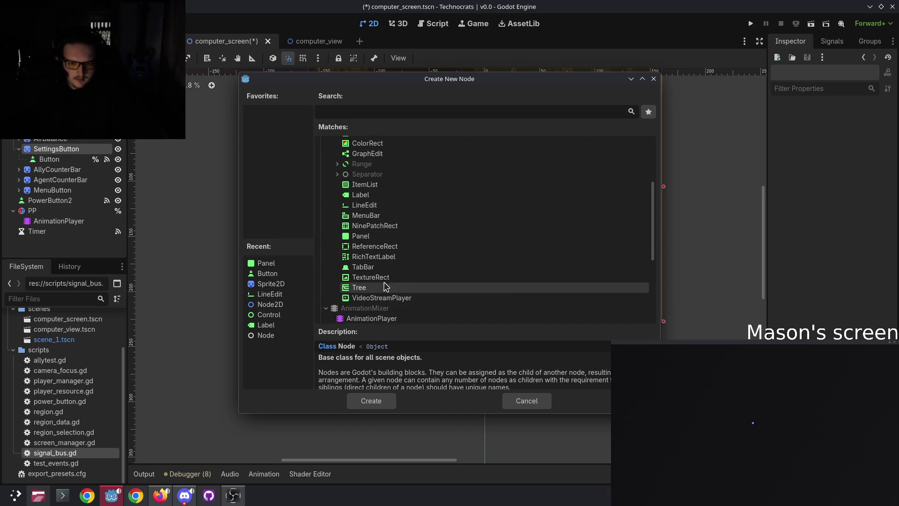
pyautogui.scroll(1, 404, 275)
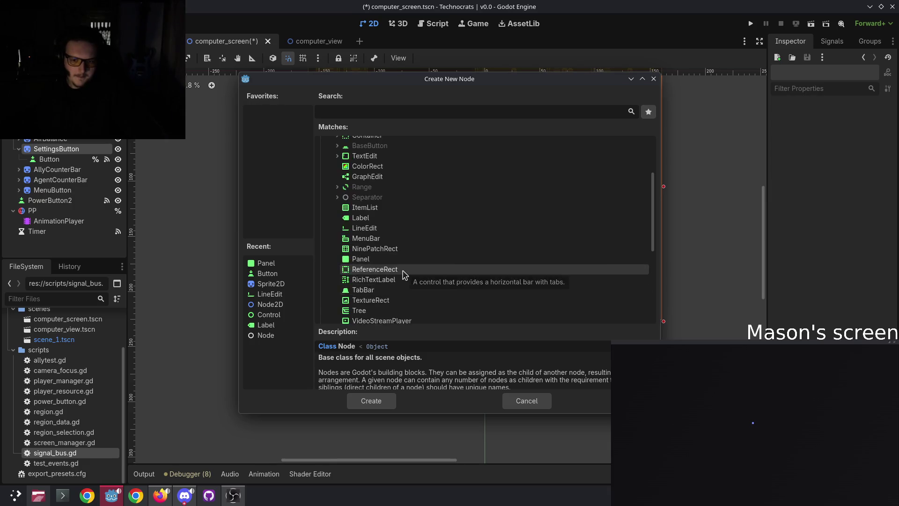
pyautogui.scroll(1, 403, 272)
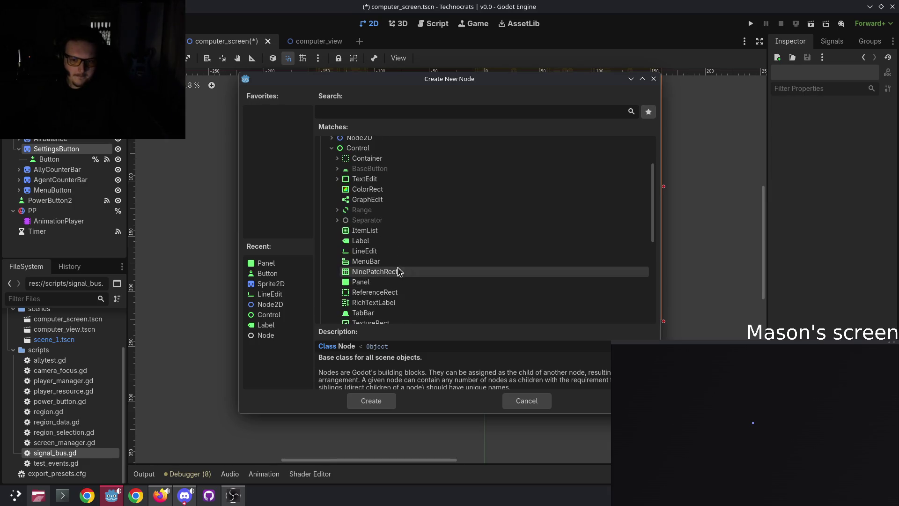
# Step: Add the ColorRect under SettingsButton and move the white rectangle just below the settings button
pyautogui.doubleClick(381, 193)
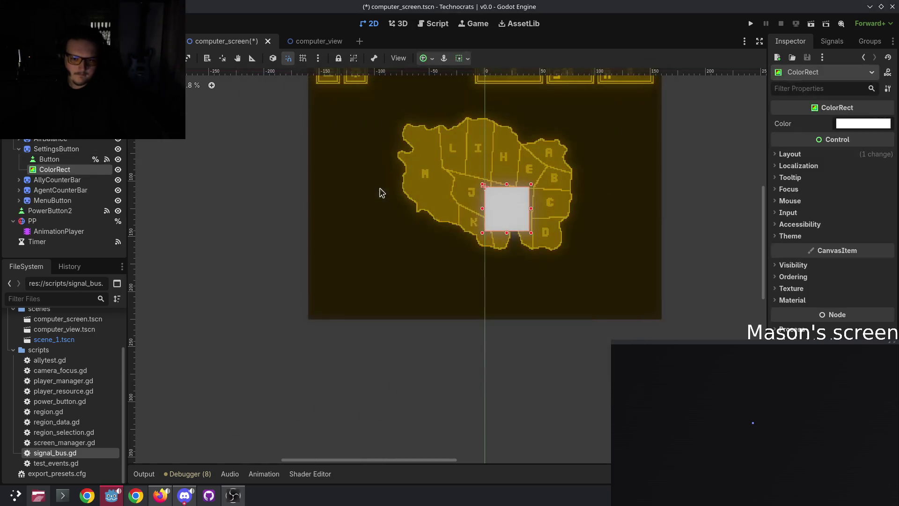
pyautogui.moveTo(510, 208)
pyautogui.mouseDown()
pyautogui.moveTo(403, 157)
pyautogui.moveTo(354, 117)
pyautogui.moveTo(352, 100)
pyautogui.moveTo(387, 237)
pyautogui.moveTo(358, 219)
pyautogui.moveTo(359, 209)
pyautogui.mouseUp()
pyautogui.scroll(1, 387, 119)
pyautogui.scroll(2, 387, 120)
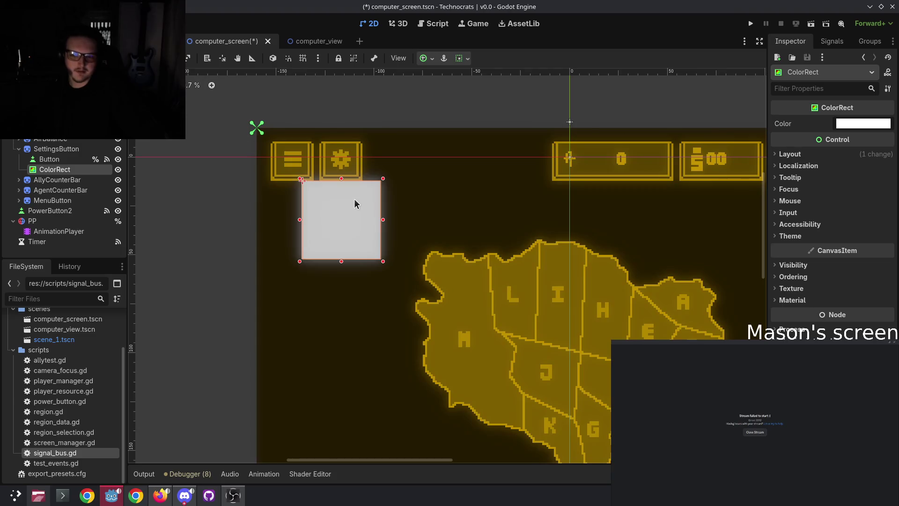
pyautogui.scroll(4, 354, 198)
pyautogui.scroll(3, 294, 219)
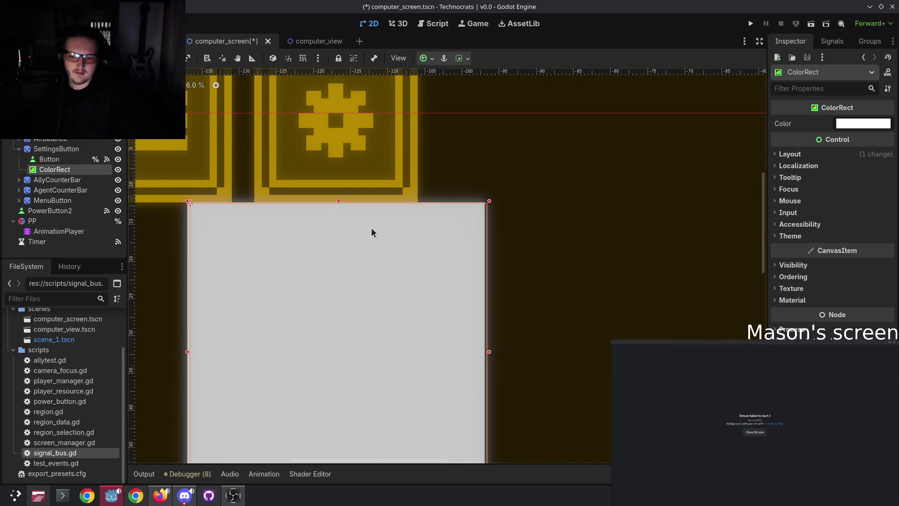
pyautogui.moveTo(371, 227)
pyautogui.mouseDown()
pyautogui.moveTo(359, 239)
pyautogui.moveTo(359, 231)
pyautogui.mouseUp()
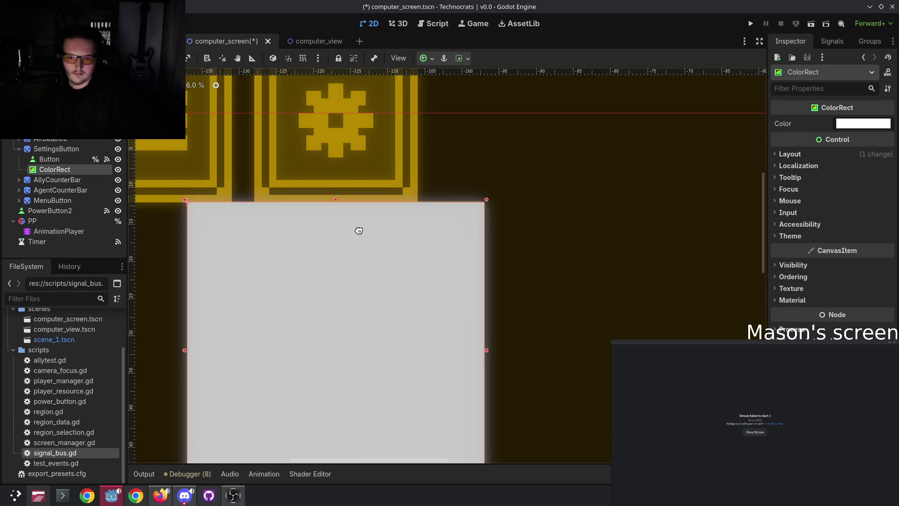
# Step: Widen the white rectangle on both its left and right sides
pyautogui.scroll(-3, 359, 231)
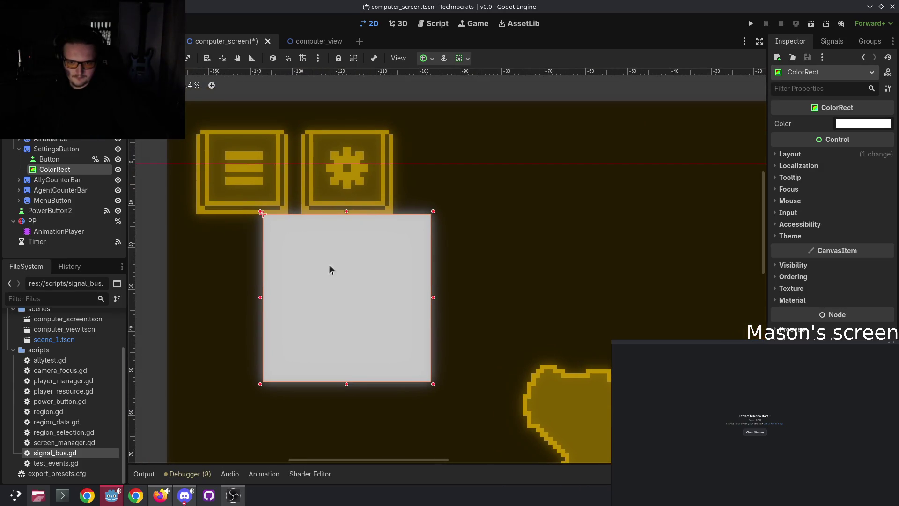
pyautogui.scroll(-2, 329, 266)
pyautogui.scroll(-2, 338, 266)
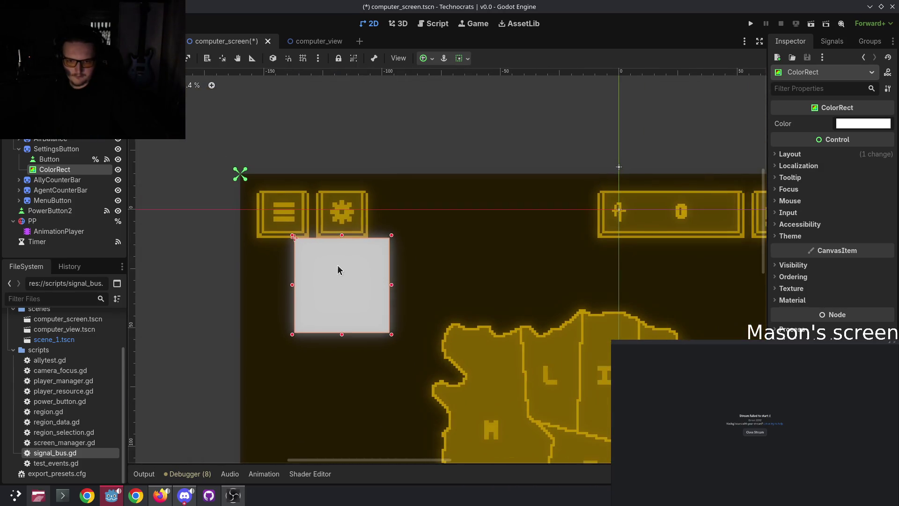
pyautogui.scroll(-2, 338, 265)
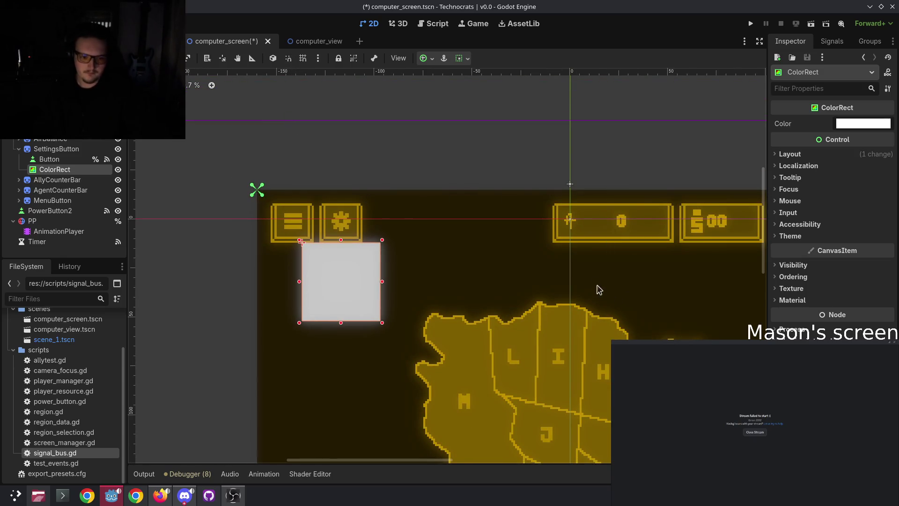
pyautogui.scroll(5, 581, 229)
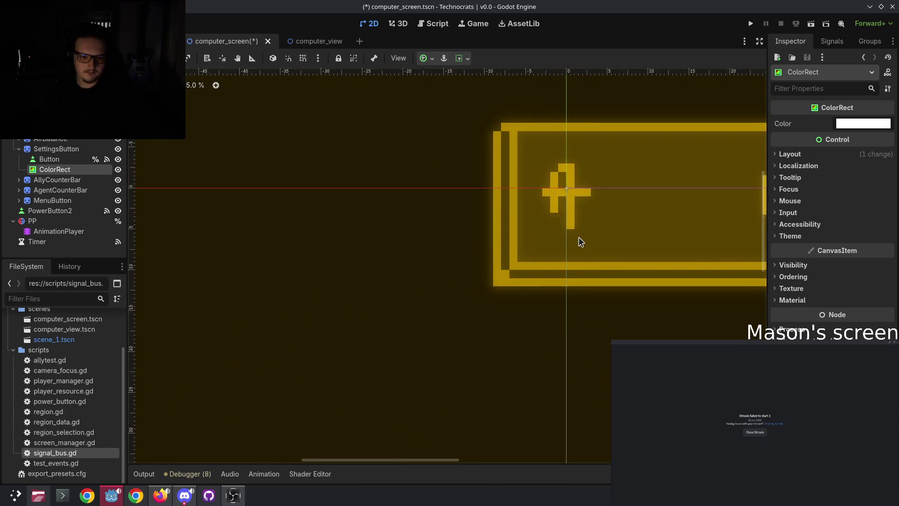
pyautogui.scroll(-8, 577, 224)
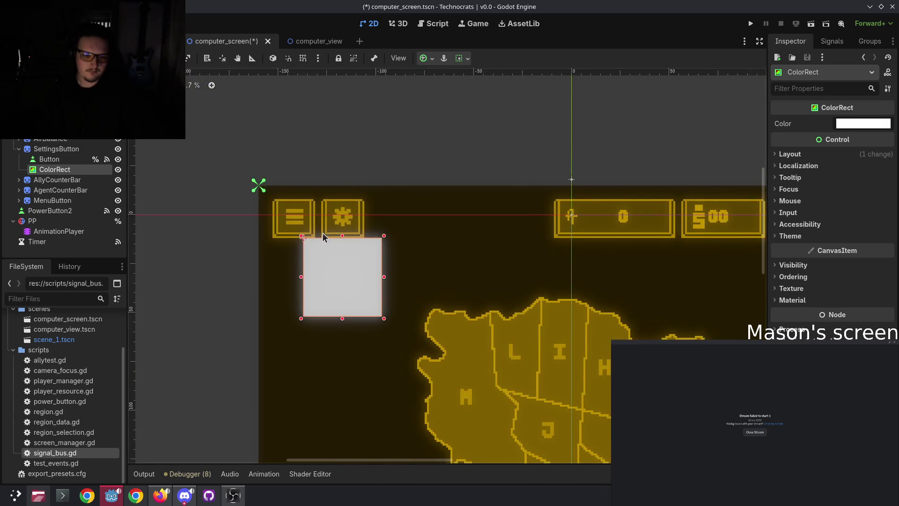
pyautogui.moveTo(321, 230); pyautogui.dragTo(351, 240)
pyautogui.scroll(3, 353, 236)
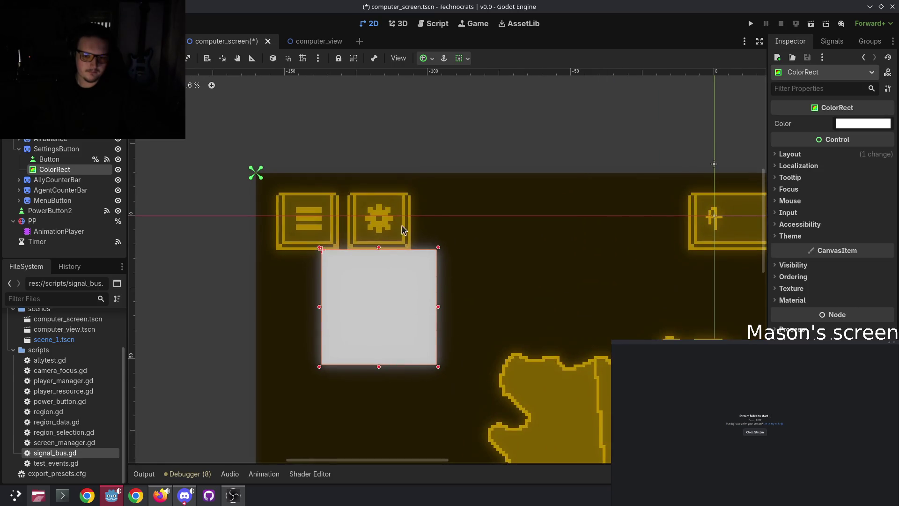
pyautogui.scroll(-6, 386, 268)
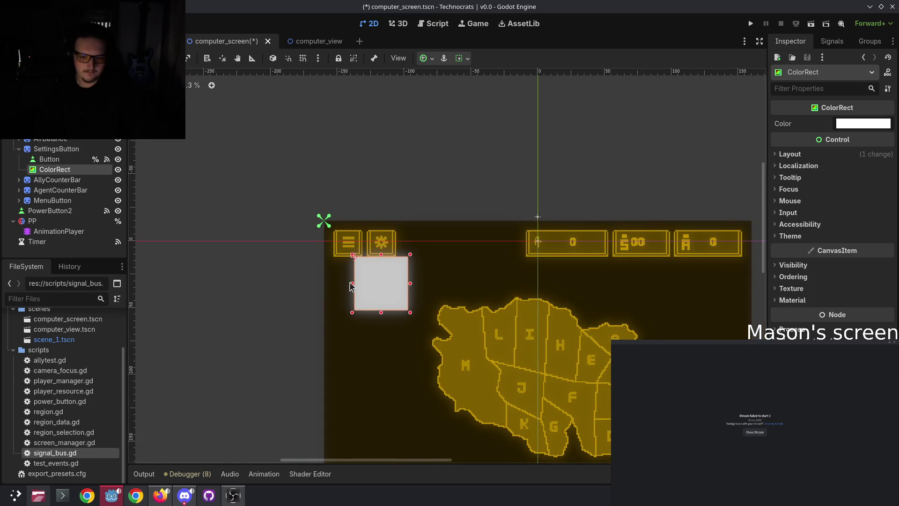
pyautogui.moveTo(352, 284); pyautogui.dragTo(327, 281)
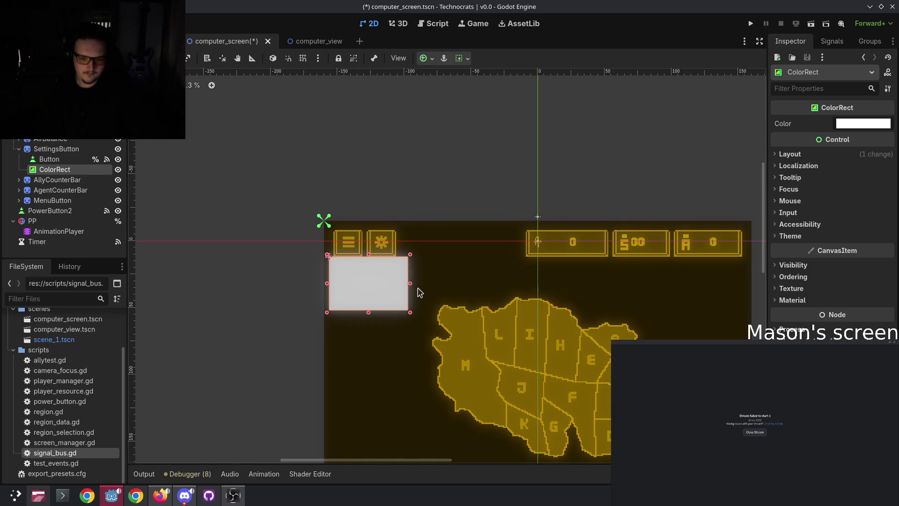
pyautogui.moveTo(410, 285); pyautogui.dragTo(435, 283)
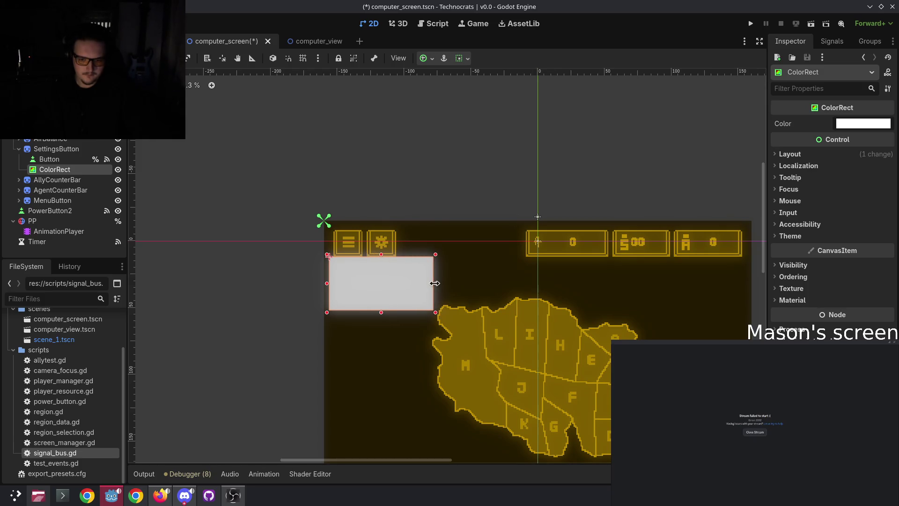
# Step: Stretch the rectangle much taller and set its top edge just below the settings button
pyautogui.scroll(1, 389, 297)
pyautogui.scroll(-5, 342, 286)
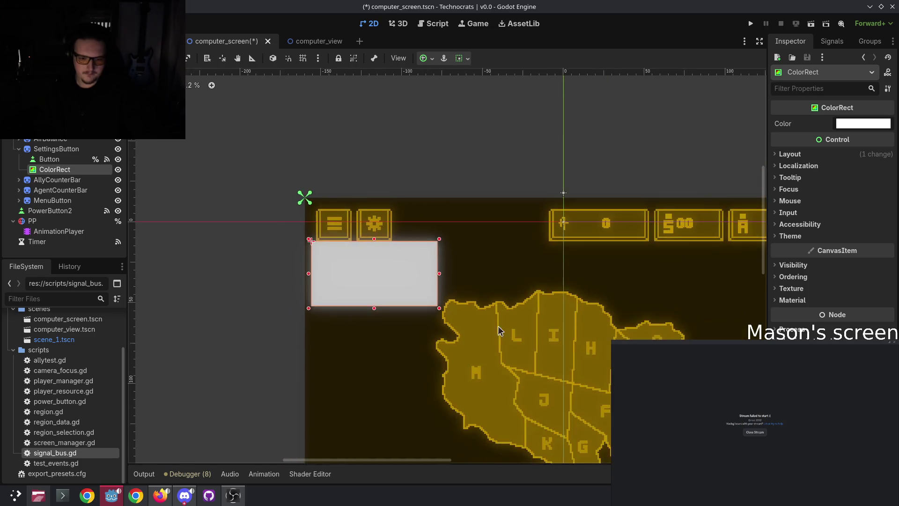
pyautogui.moveTo(401, 266); pyautogui.dragTo(405, 263)
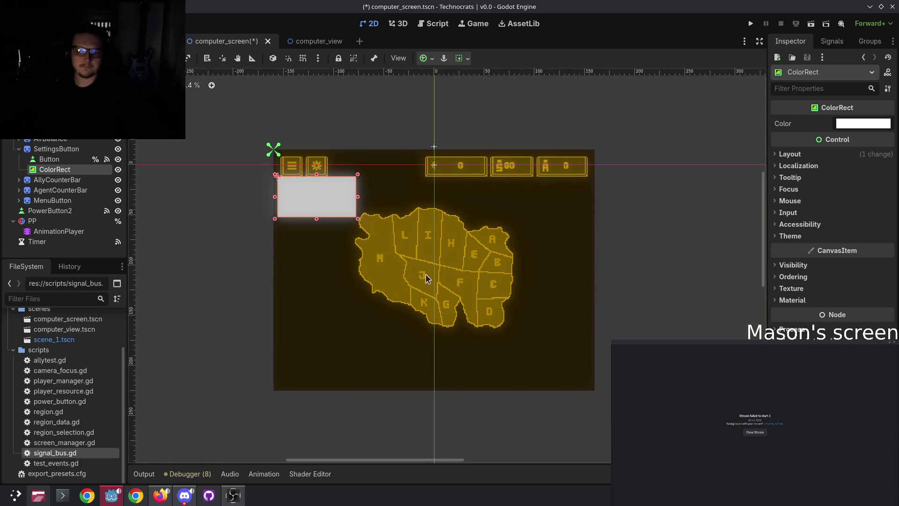
pyautogui.moveTo(316, 218)
pyautogui.mouseDown()
pyautogui.moveTo(316, 341)
pyautogui.moveTo(316, 298)
pyautogui.mouseUp()
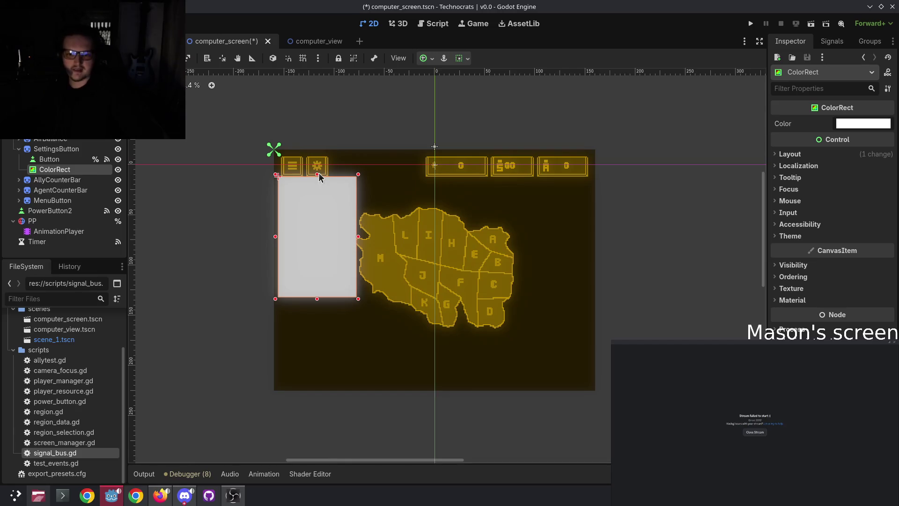
pyautogui.scroll(5, 318, 176)
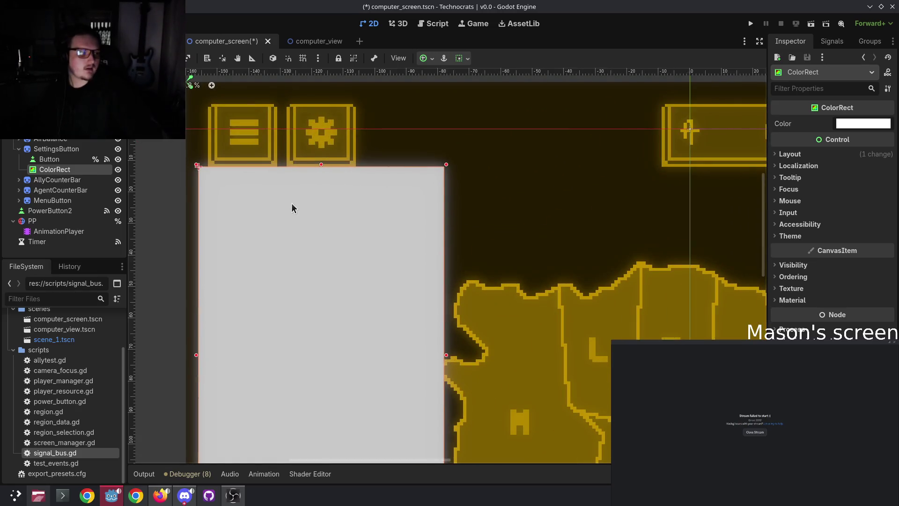
pyautogui.scroll(-3, 311, 181)
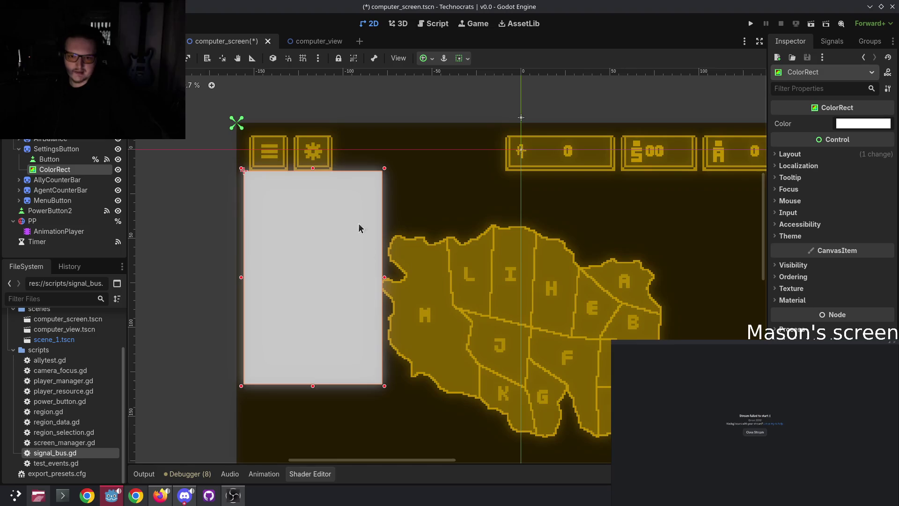
pyautogui.scroll(-3, 336, 191)
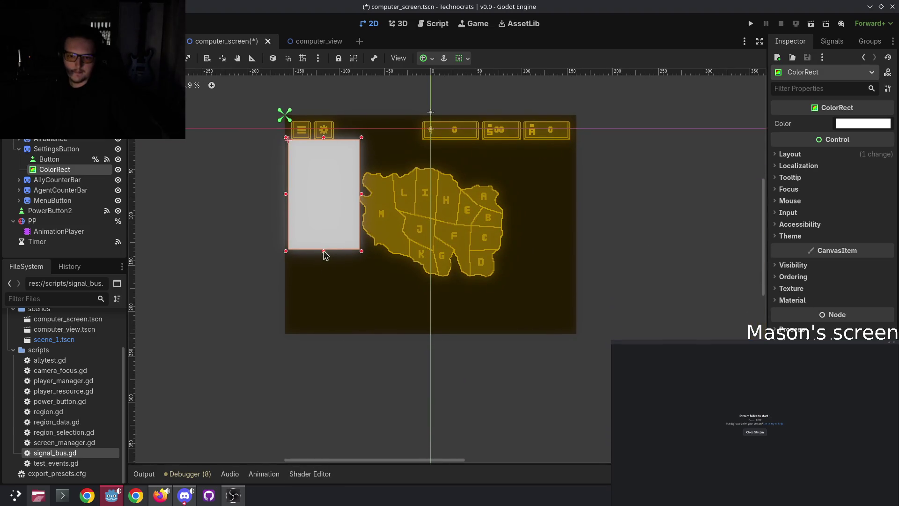
pyautogui.moveTo(324, 252)
pyautogui.mouseDown()
pyautogui.moveTo(326, 279)
pyautogui.moveTo(326, 268)
pyautogui.mouseUp()
pyautogui.scroll(4, 304, 140)
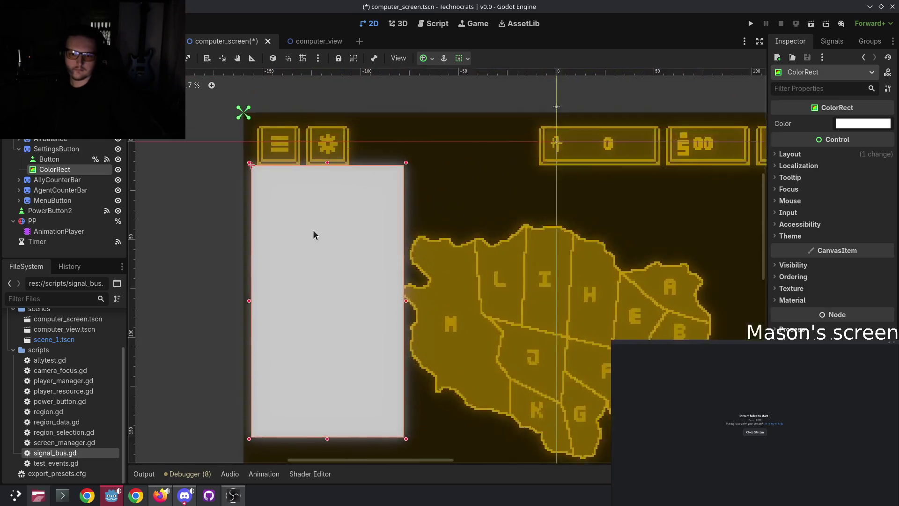
pyautogui.scroll(3, 317, 196)
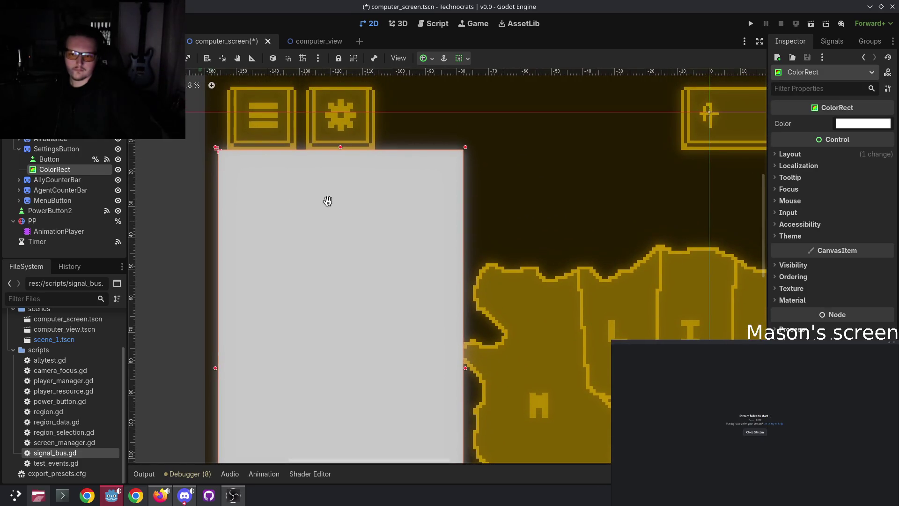
pyautogui.moveTo(341, 147); pyautogui.dragTo(344, 150)
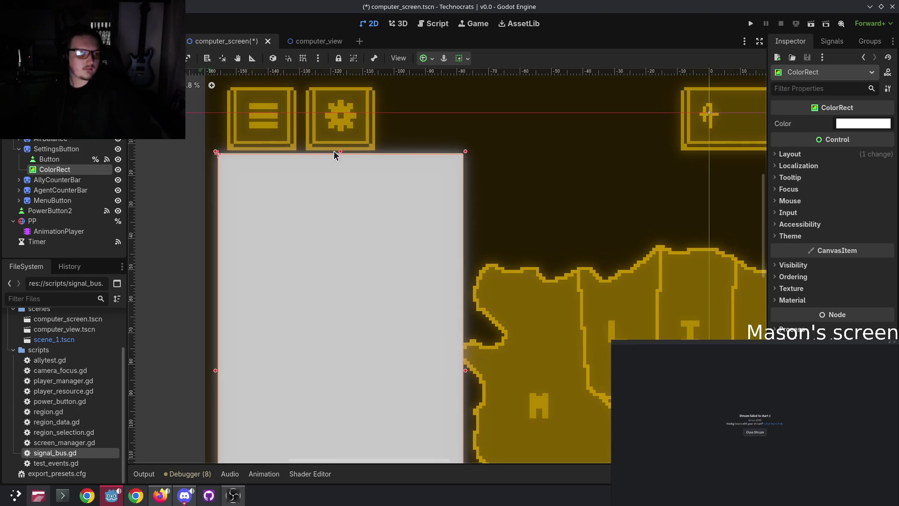
pyautogui.moveTo(340, 151); pyautogui.dragTo(341, 153)
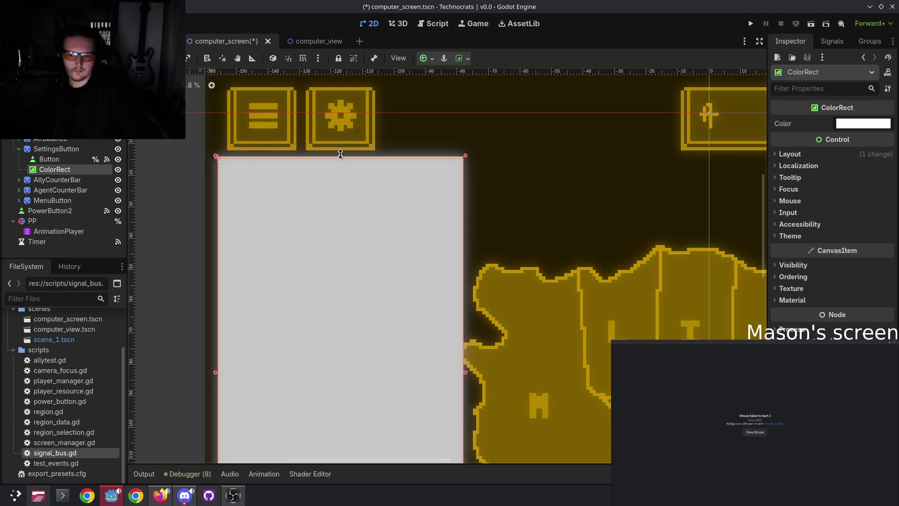
pyautogui.moveTo(341, 154); pyautogui.dragTo(335, 154)
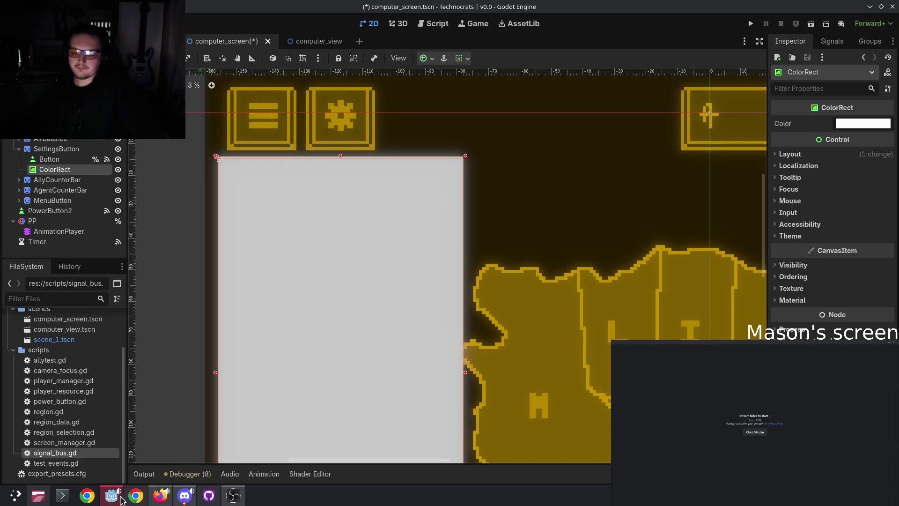
# Step: Bring up the Discord voice call, view its participants and chat, then close the popped-out window
pyautogui.click(184, 495)
pyautogui.click(411, 301)
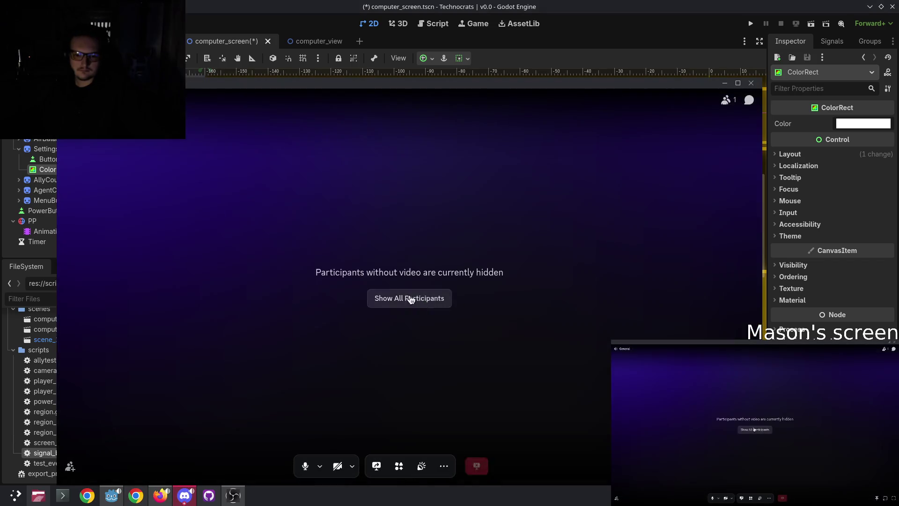
pyautogui.press('F11')
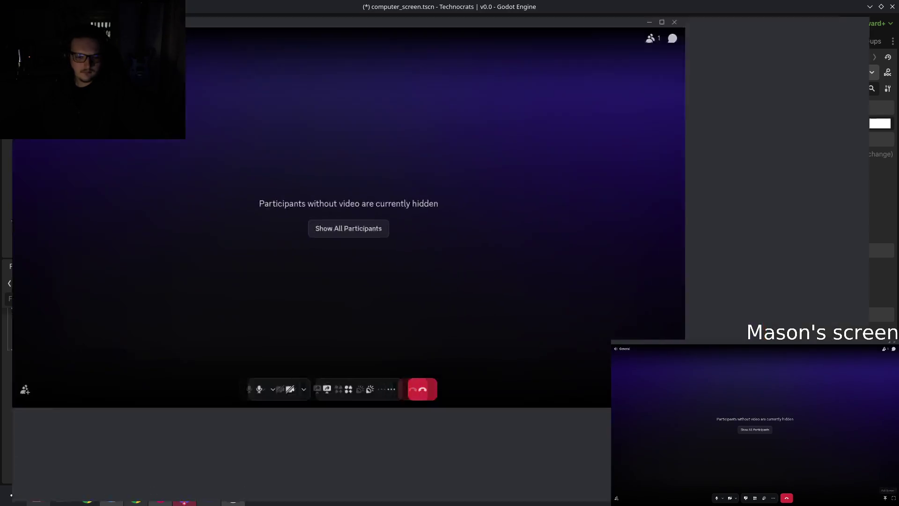
pyautogui.press('F11')
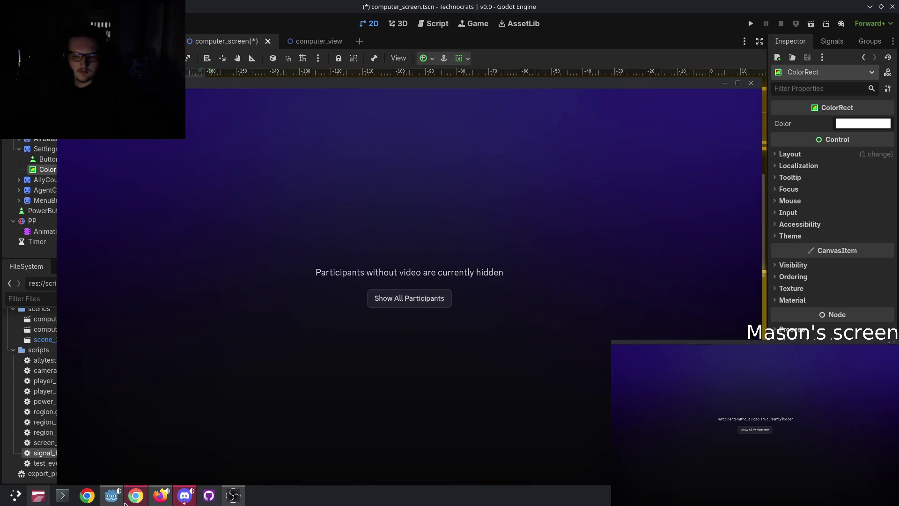
pyautogui.moveTo(112, 496)
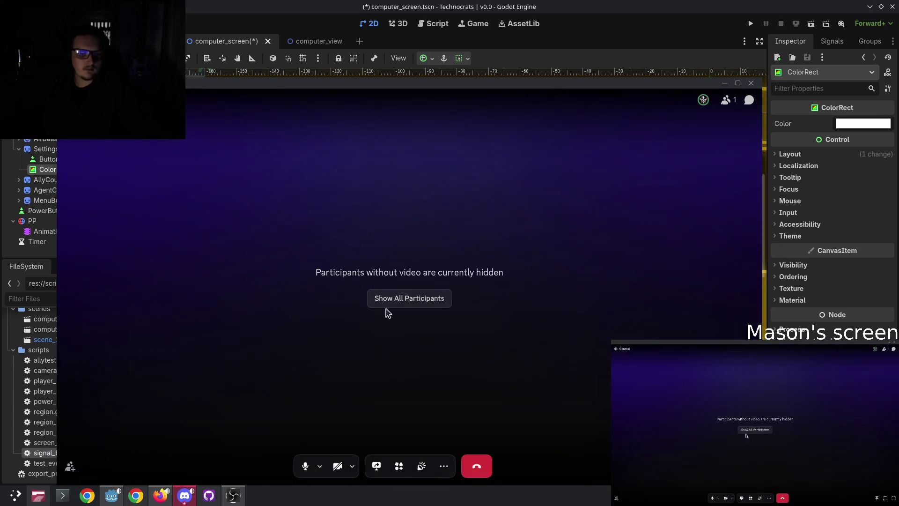
pyautogui.click(396, 298)
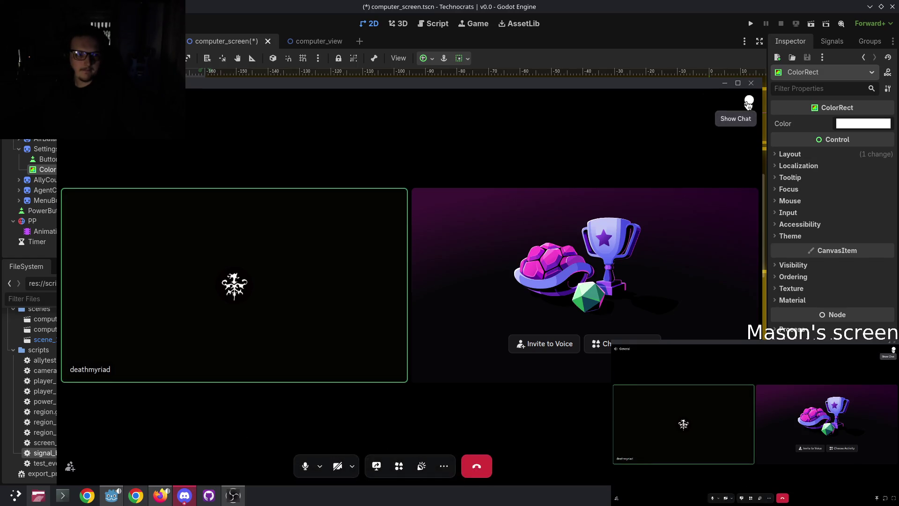
pyautogui.click(749, 99)
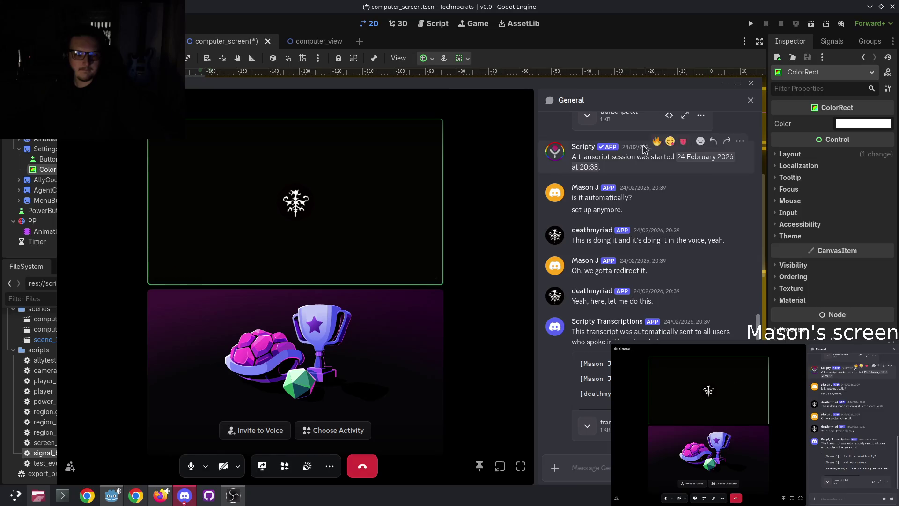
pyautogui.click(738, 83)
pyautogui.click(888, 5)
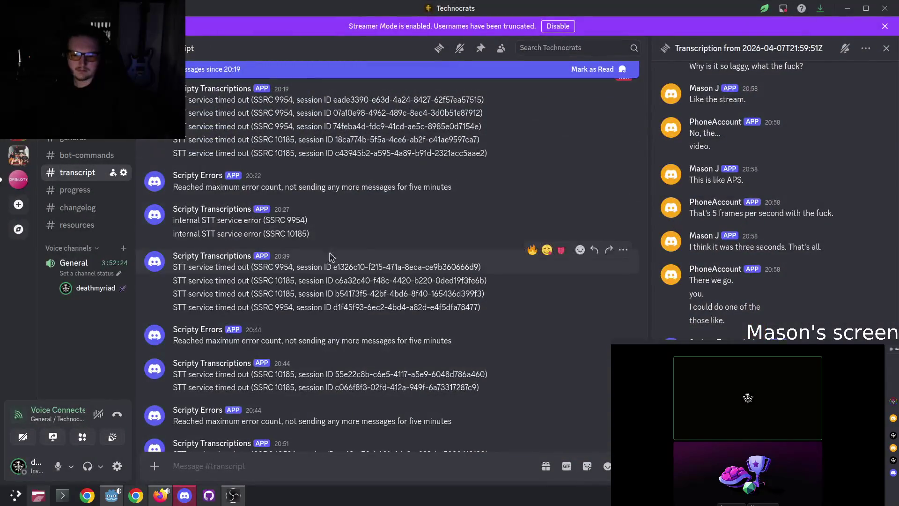
# Step: Disable Streamer Mode, switch to #general, and minimize Discord
pyautogui.click(885, 27)
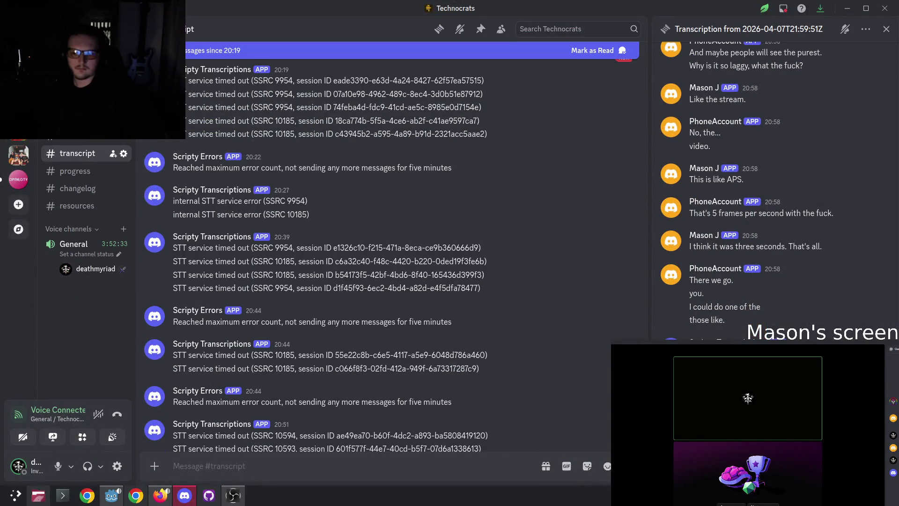
pyautogui.hotkey('alt', 'Up')
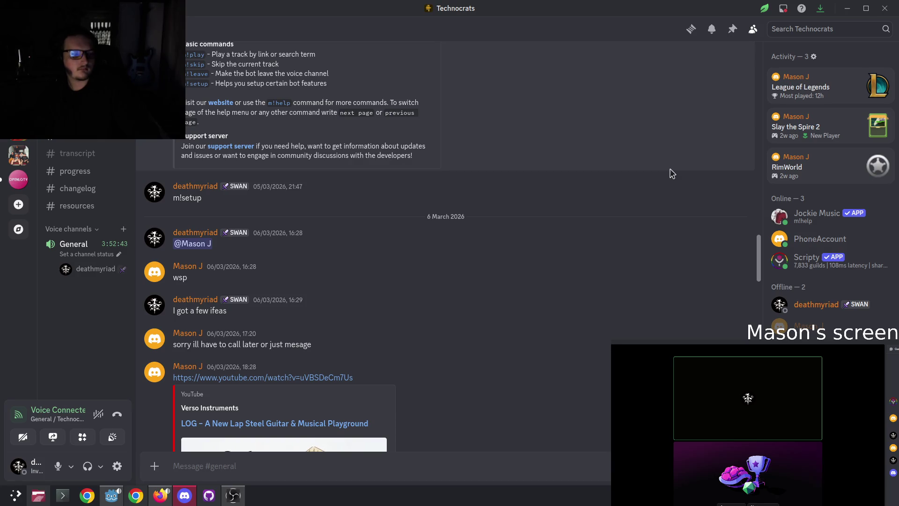
pyautogui.click(851, 14)
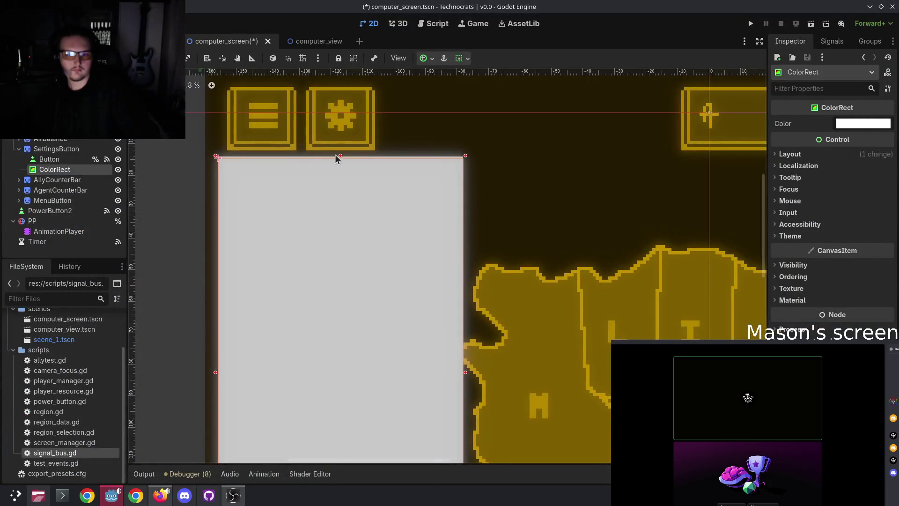
# Step: Lower the white ColorRect's top edge slightly so it sits beneath the settings button
pyautogui.click(397, 130)
pyautogui.click(347, 189)
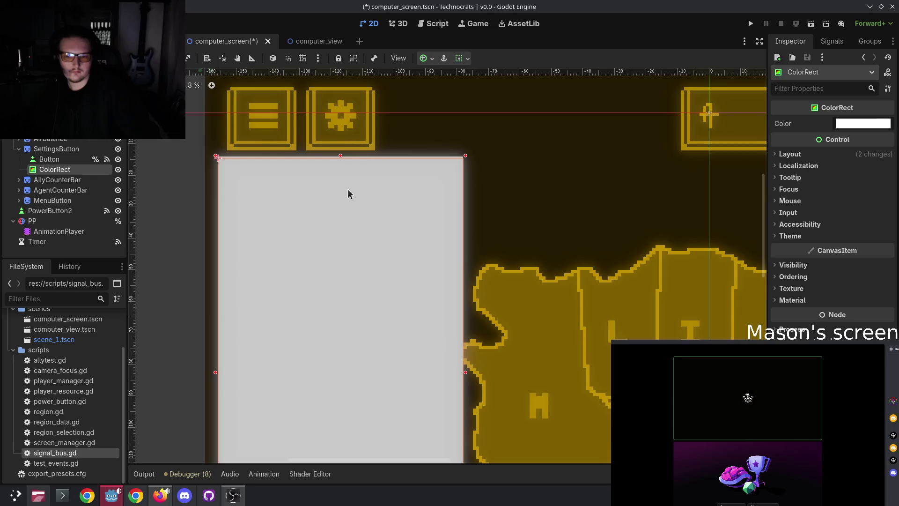
pyautogui.moveTo(342, 155); pyautogui.dragTo(343, 159)
pyautogui.click(465, 125)
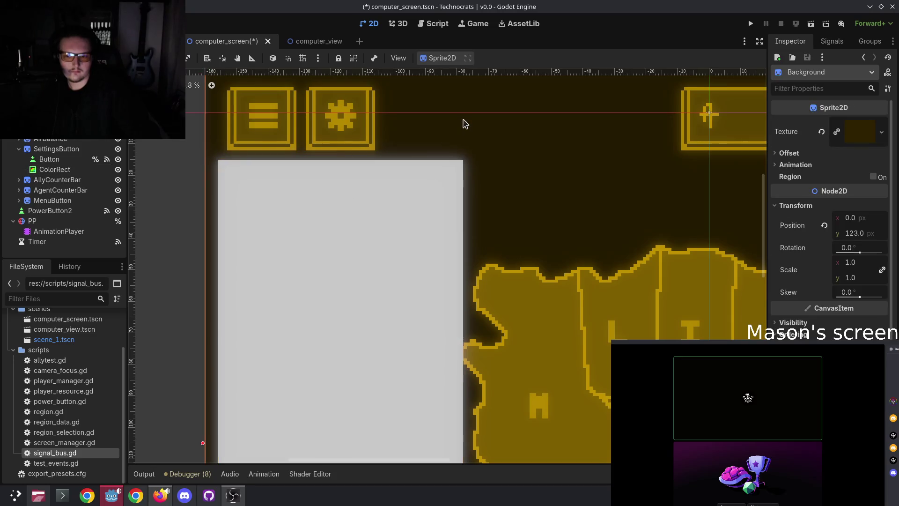
# Step: Reselect the panel, recentre the 2D view to check its top edge, then switch to Discord
pyautogui.scroll(-5, 466, 124)
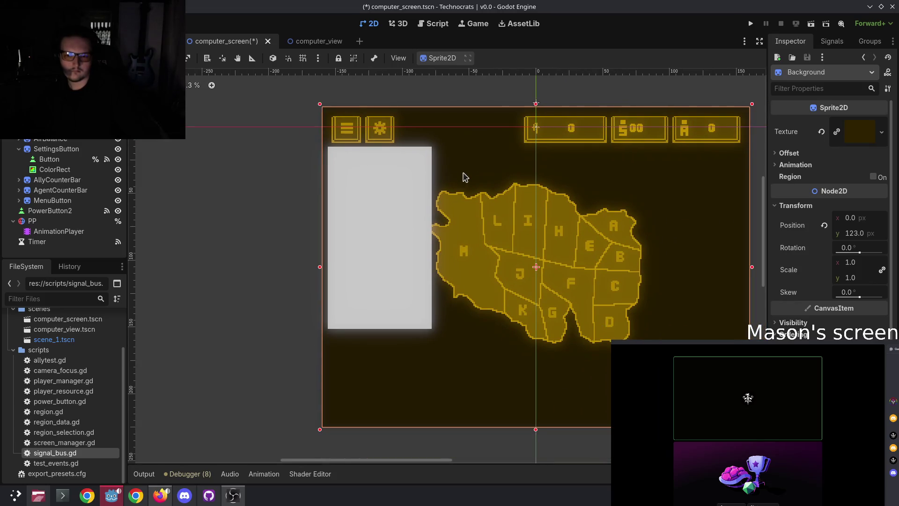
pyautogui.click(393, 186)
pyautogui.scroll(5, 322, 184)
pyautogui.moveTo(287, 145); pyautogui.dragTo(304, 207)
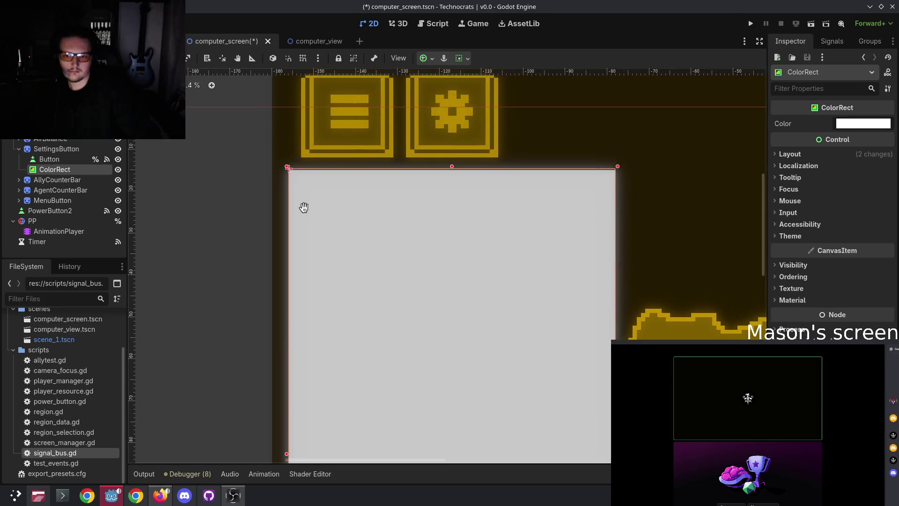
pyautogui.scroll(-1, 293, 271)
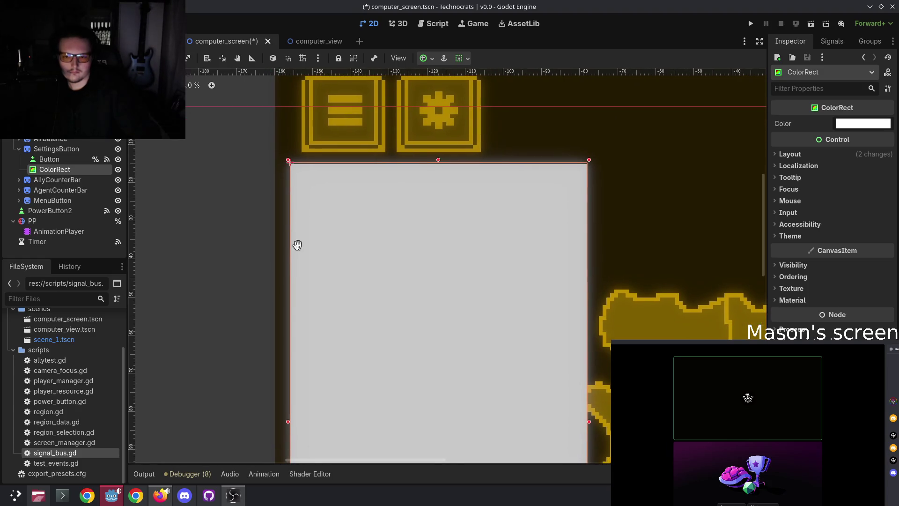
pyautogui.moveTo(297, 245); pyautogui.dragTo(293, 237)
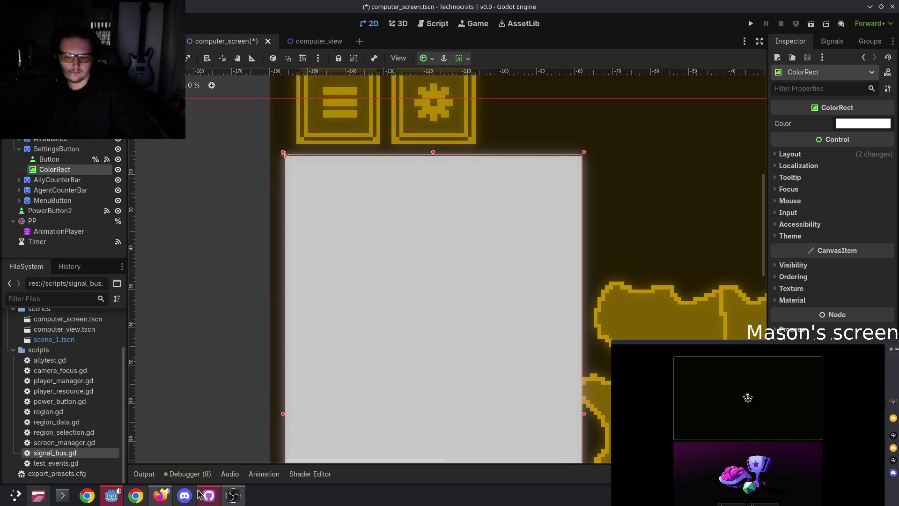
pyautogui.click(185, 495)
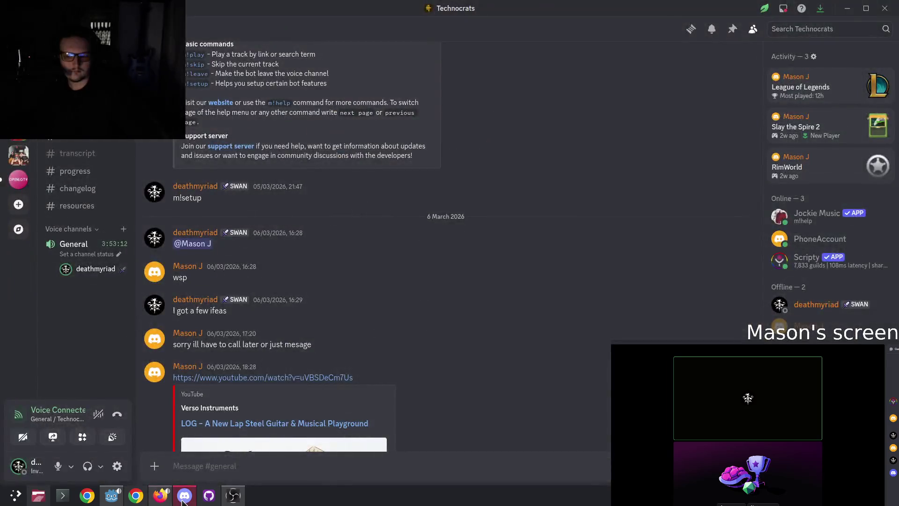
pyautogui.click(184, 500)
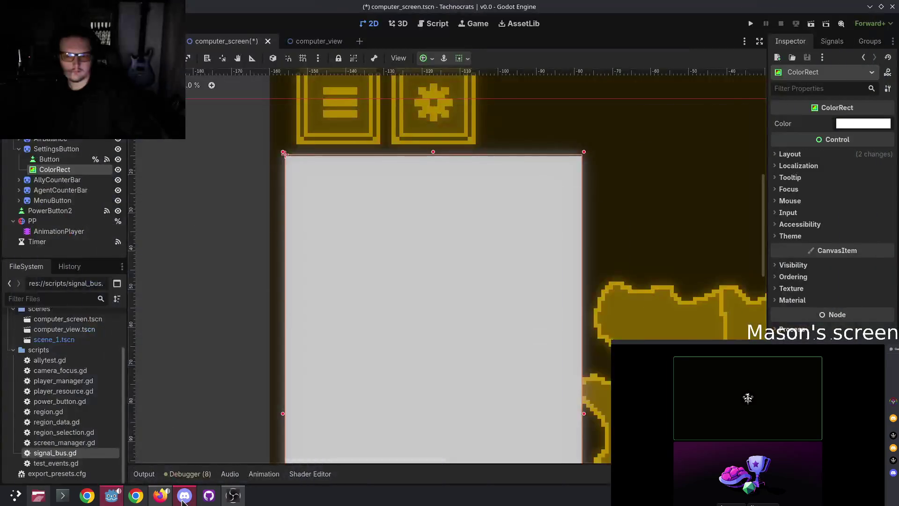
pyautogui.click(184, 500)
pyautogui.click(184, 500)
pyautogui.click(184, 500)
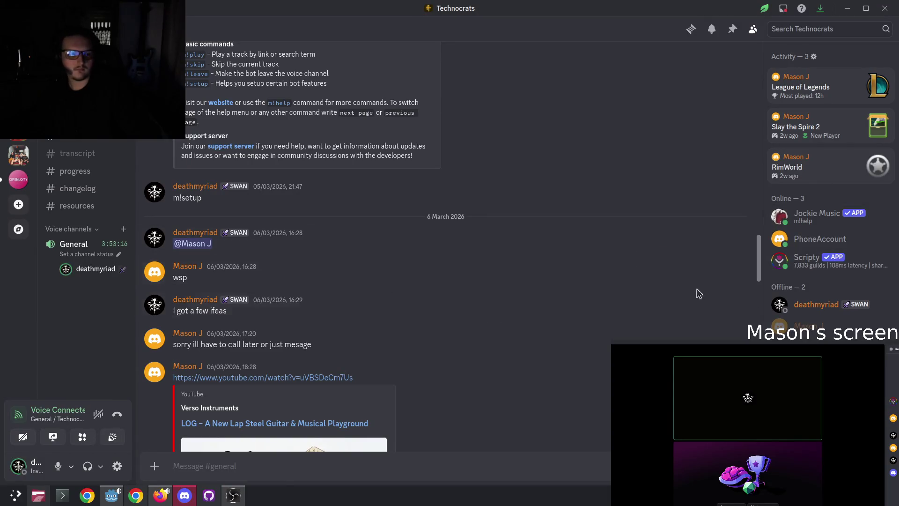
pyautogui.click(802, 326)
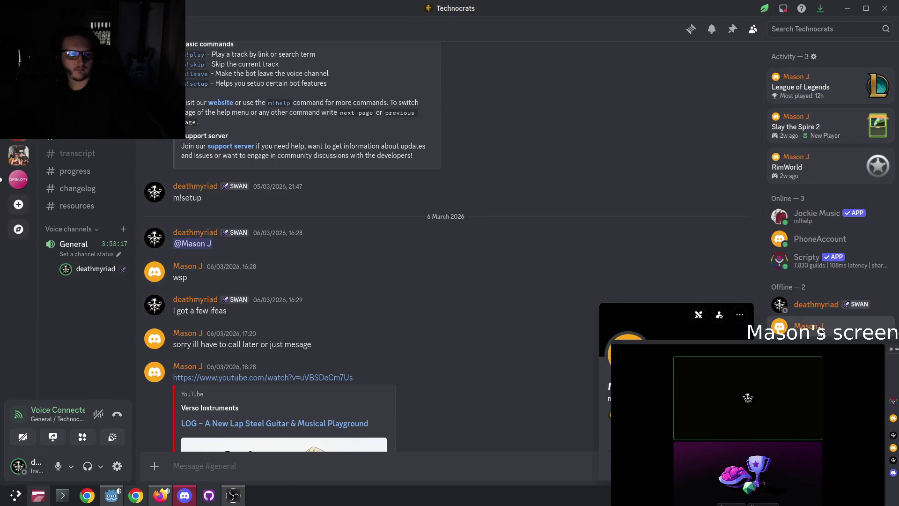
pyautogui.click(484, 262)
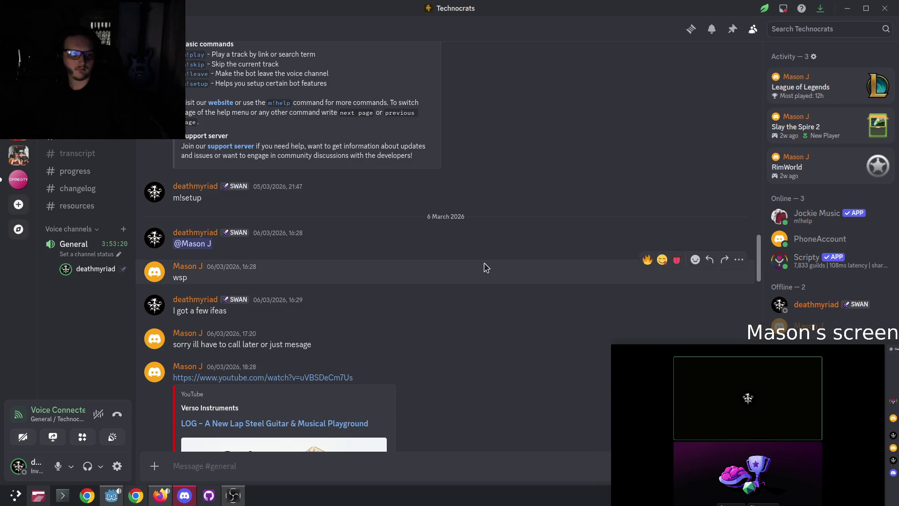